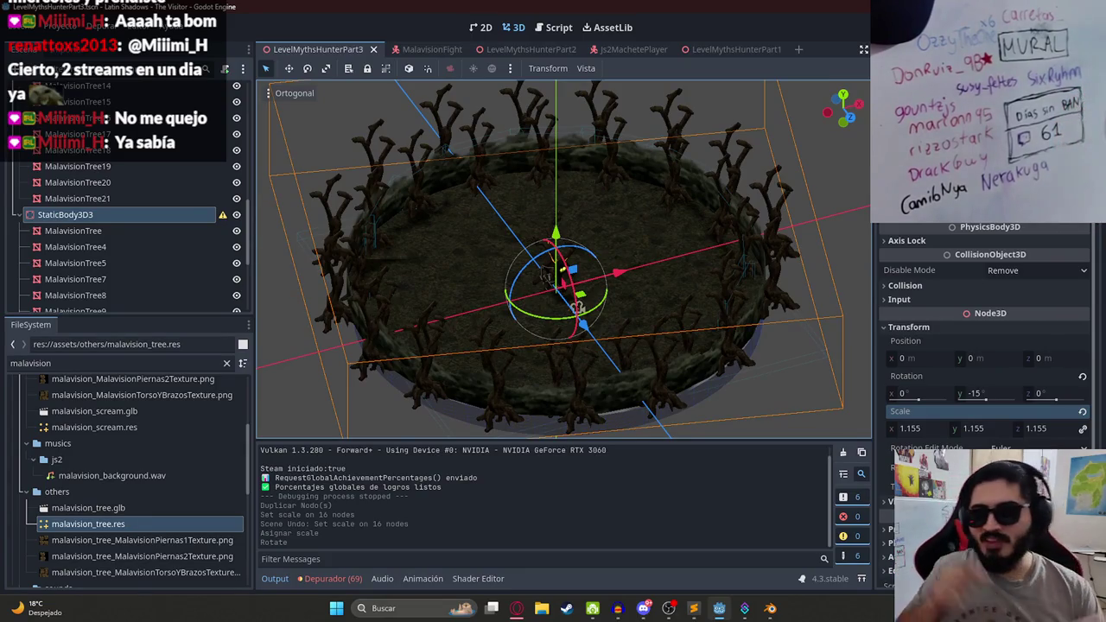
# Orbit to a lower side view of the rotated tree ring and save the scene
pyautogui.moveTo(649, 184)
pyautogui.mouseDown()
pyautogui.moveTo(512, 183)
pyautogui.moveTo(466, 130)
pyautogui.mouseUp()
pyautogui.hotkey('ctrl', 's')
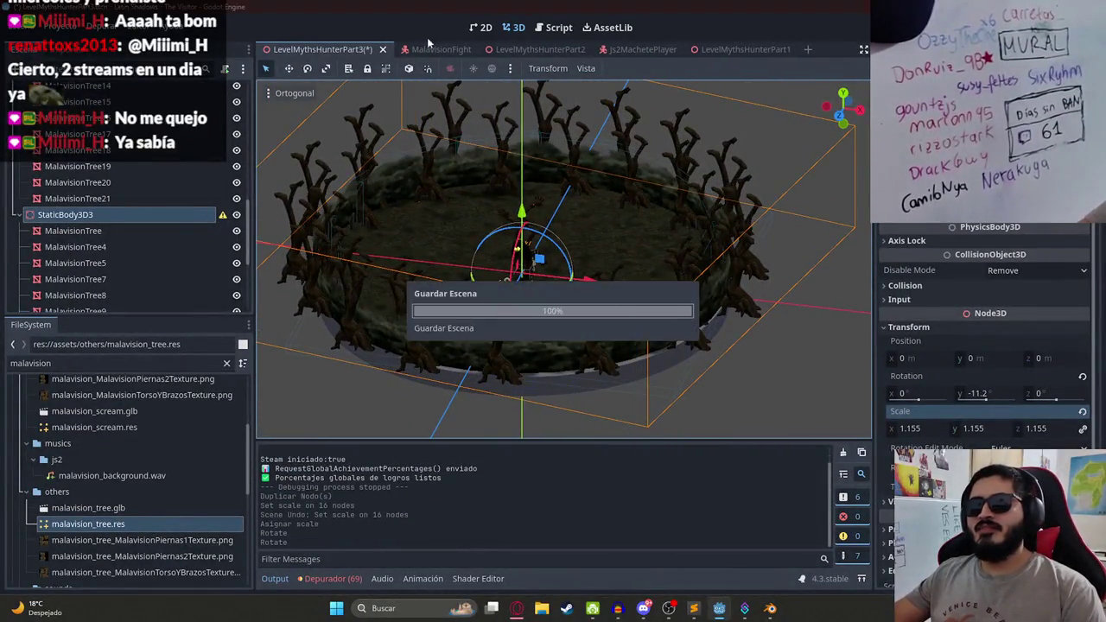
pyautogui.rightClick(318, 50)
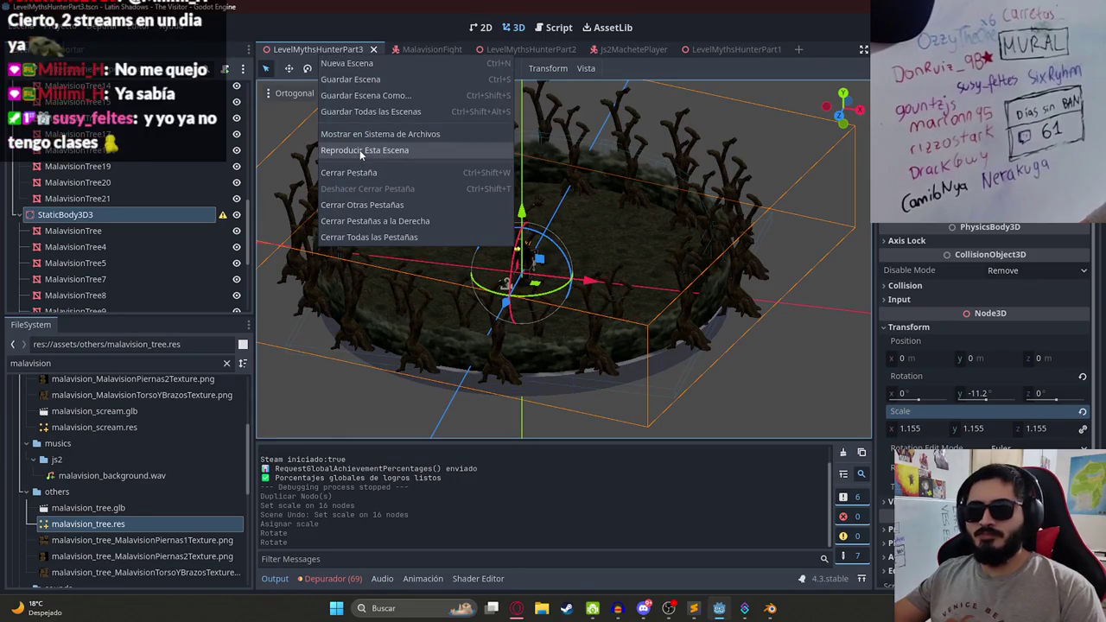
pyautogui.click(135, 205)
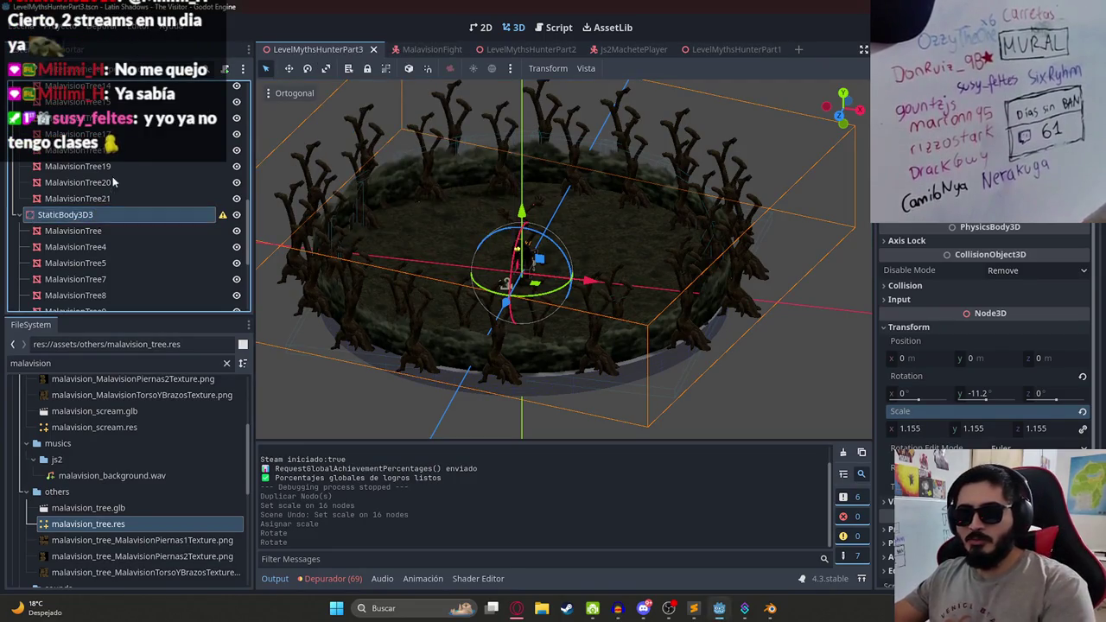
# Rename the two tree-group StaticBody3D nodes to Trees and Trees2, then save
pyautogui.scroll(-3, 118, 211)
pyautogui.click(98, 110)
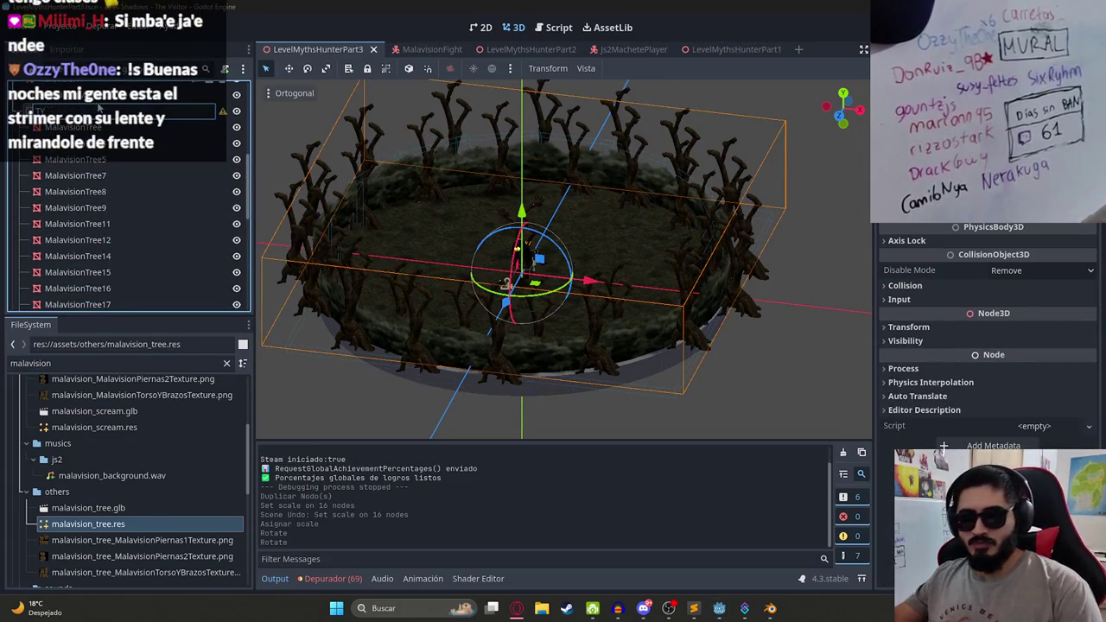
pyautogui.write('Trees')
pyautogui.press('Return')
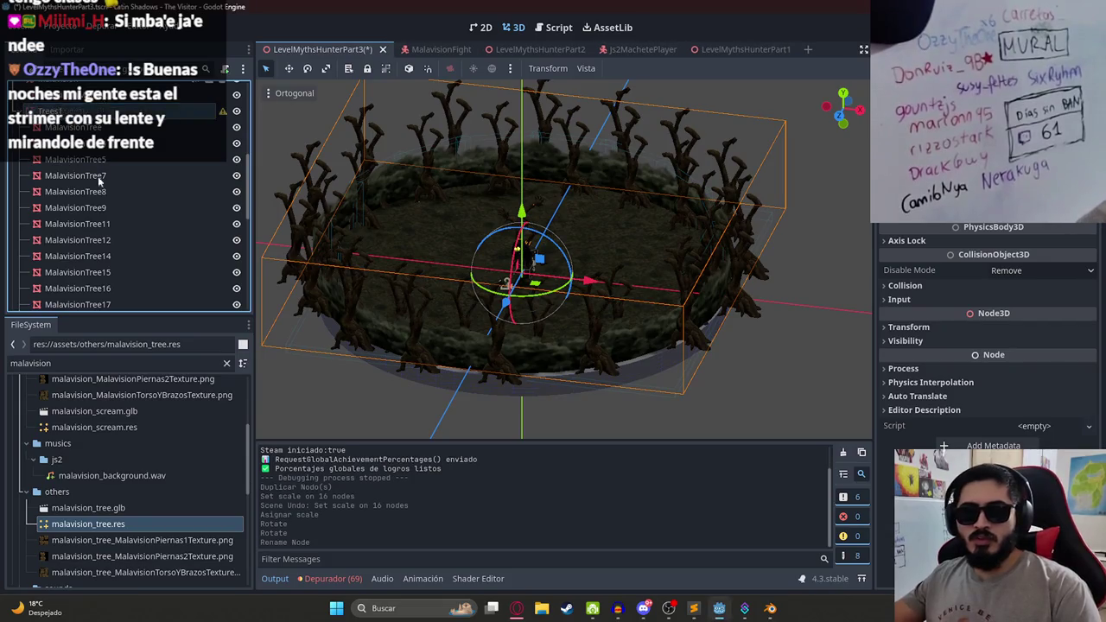
pyautogui.doubleClick(84, 211)
pyautogui.write('Trees')
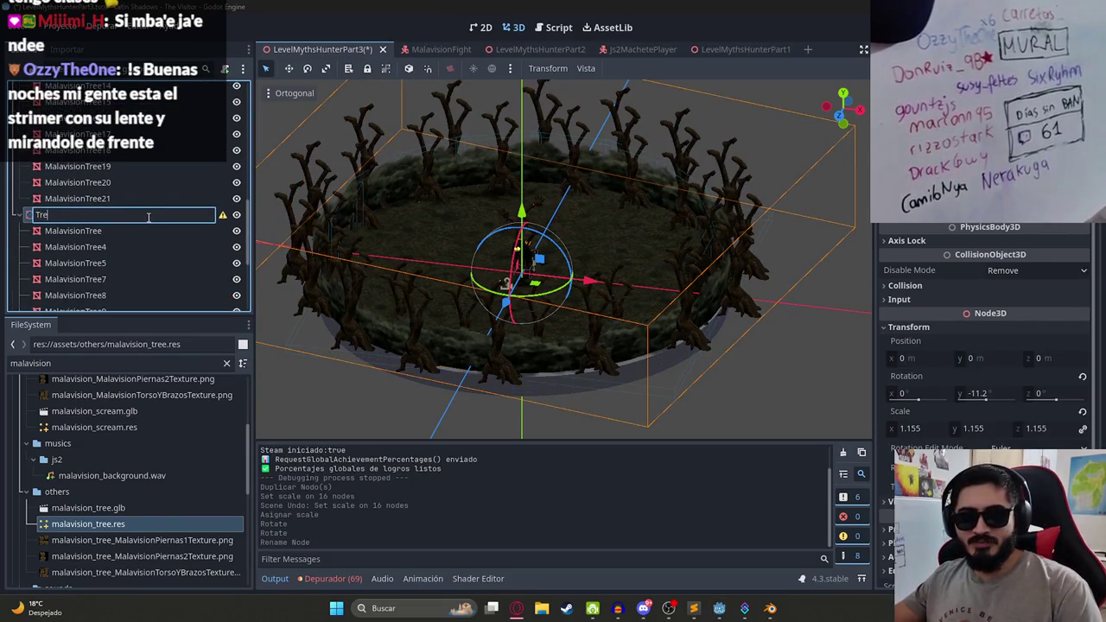
pyautogui.press('Return')
pyautogui.hotkey('ctrl', 's')
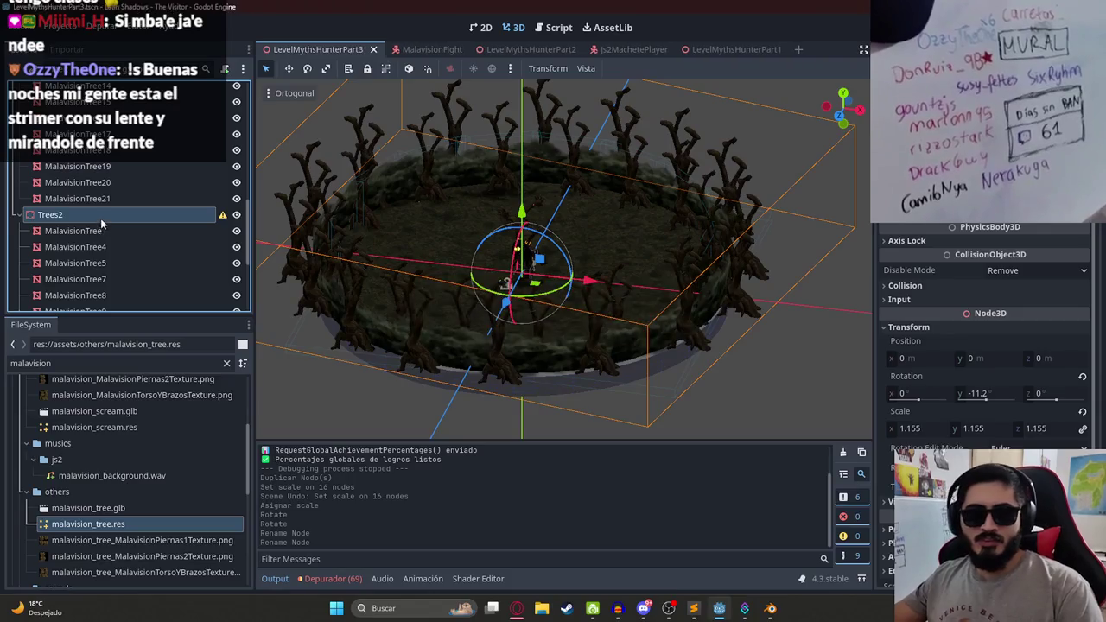
# Switch to the level script showing the trees array
pyautogui.scroll(-3, 100, 218)
pyautogui.scroll(5, 129, 158)
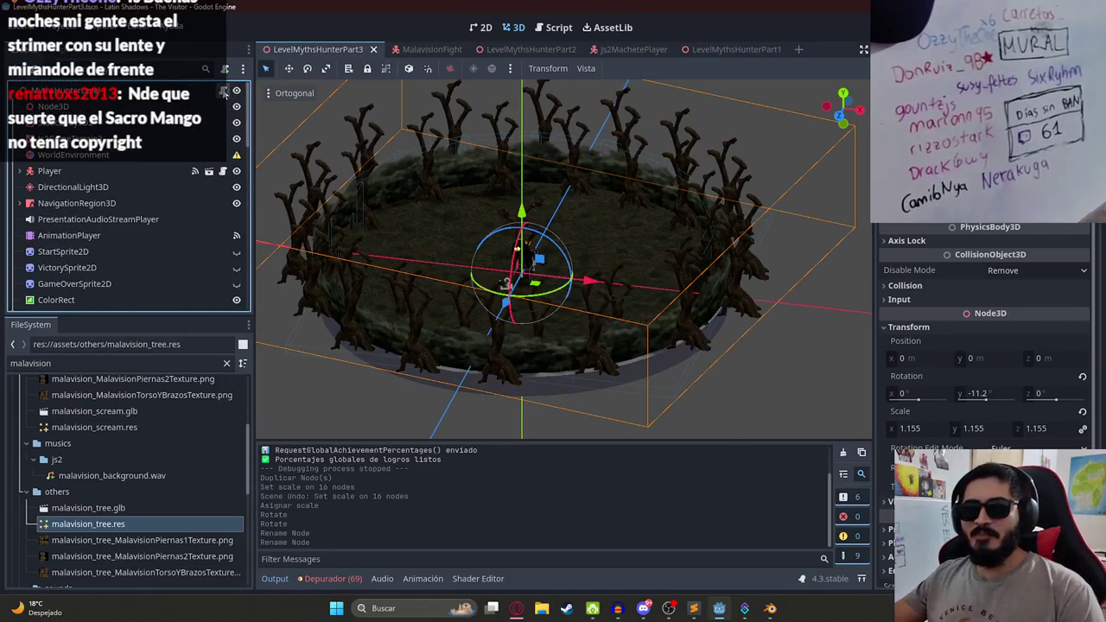
pyautogui.click(224, 89)
pyautogui.scroll(5, 824, 109)
# Replace StaticBody3D with Trees1 in every path of the trees array
pyautogui.scroll(4, 824, 110)
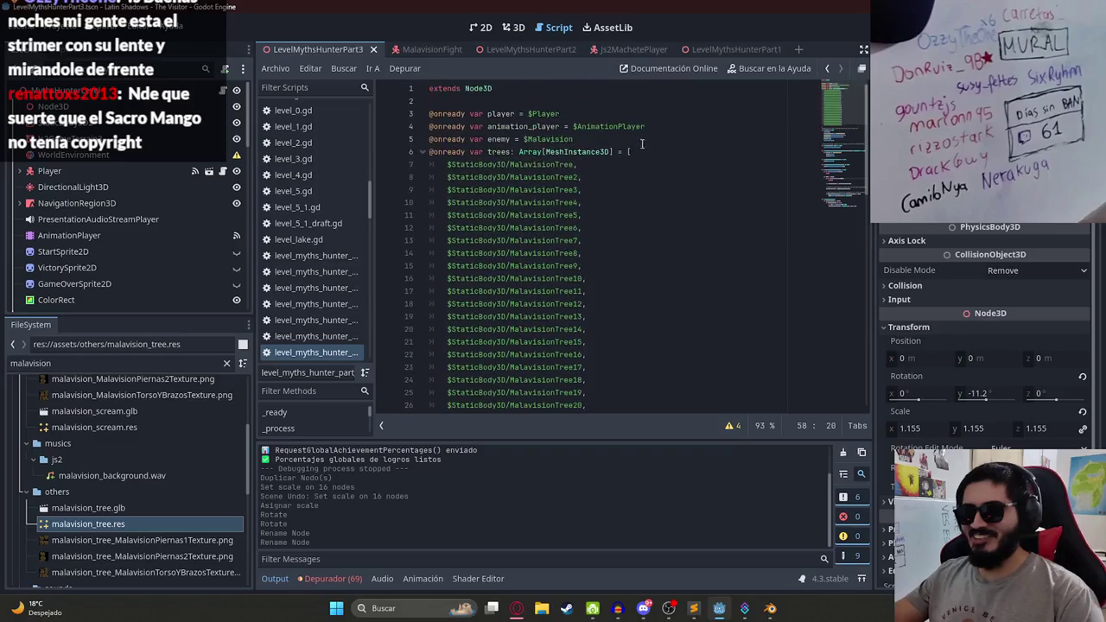
pyautogui.scroll(-5, 631, 153)
pyautogui.scroll(5, 553, 170)
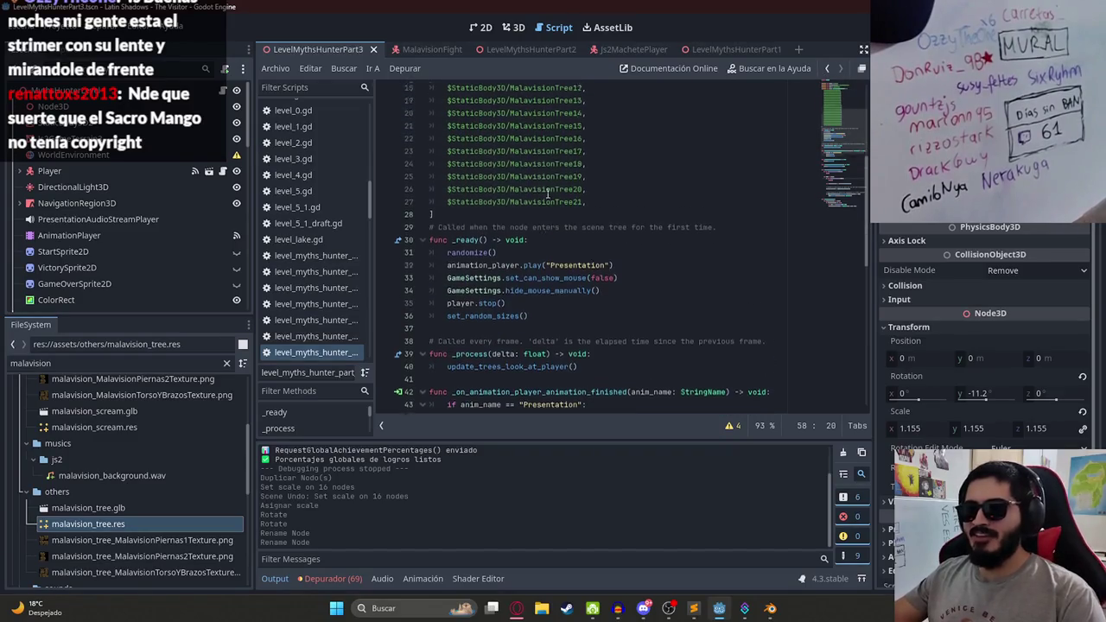
pyautogui.doubleClick(482, 166)
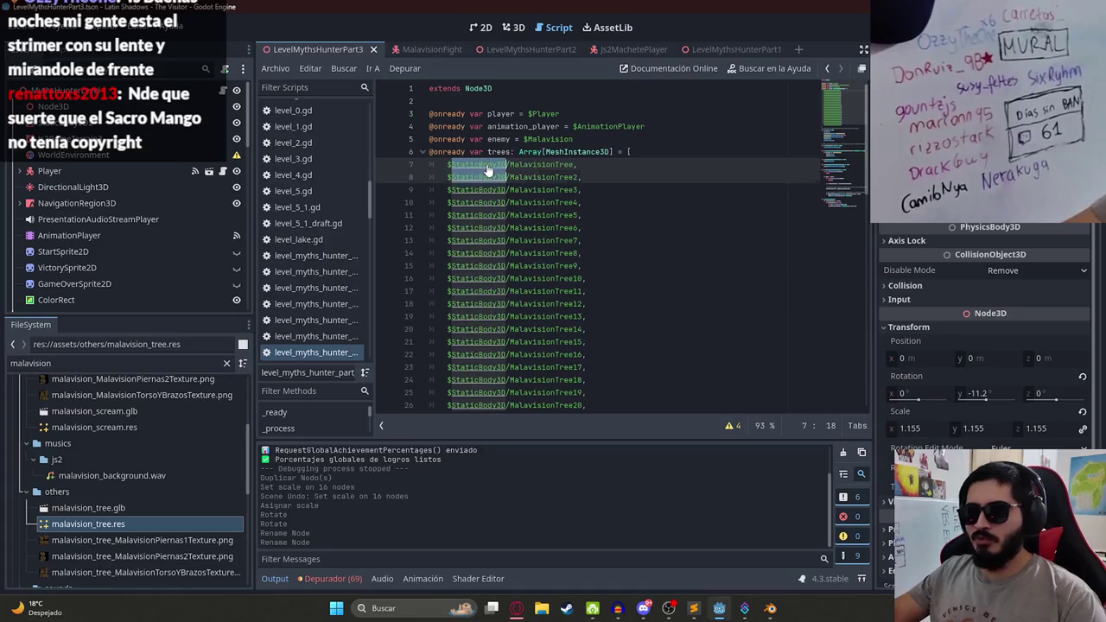
pyautogui.hotkey('ctrl', 'd')
pyautogui.hotkey('ctrl', 'd')
pyautogui.hotkey('ctrl', 'd')
pyautogui.hotkey('ctrl', 'd')
pyautogui.hotkey('ctrl', 'd')
pyautogui.hotkey('ctrl', 'd')
pyautogui.scroll(-6, 528, 190)
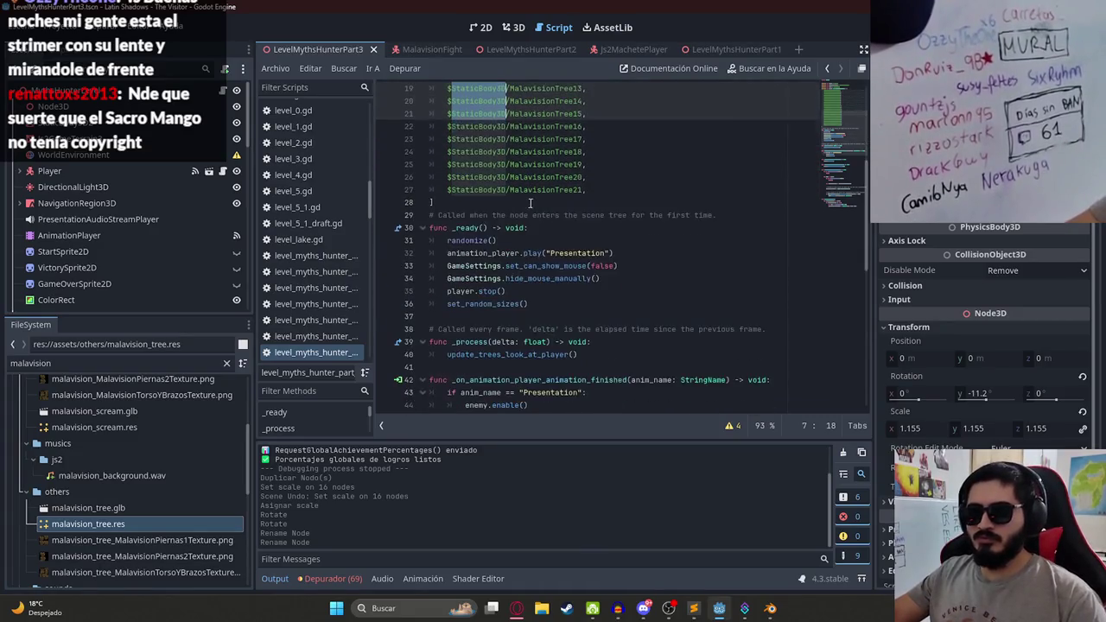
pyautogui.hotkey('ctrl', 'd')
pyautogui.scroll(4, 530, 202)
pyautogui.write('Trees1')
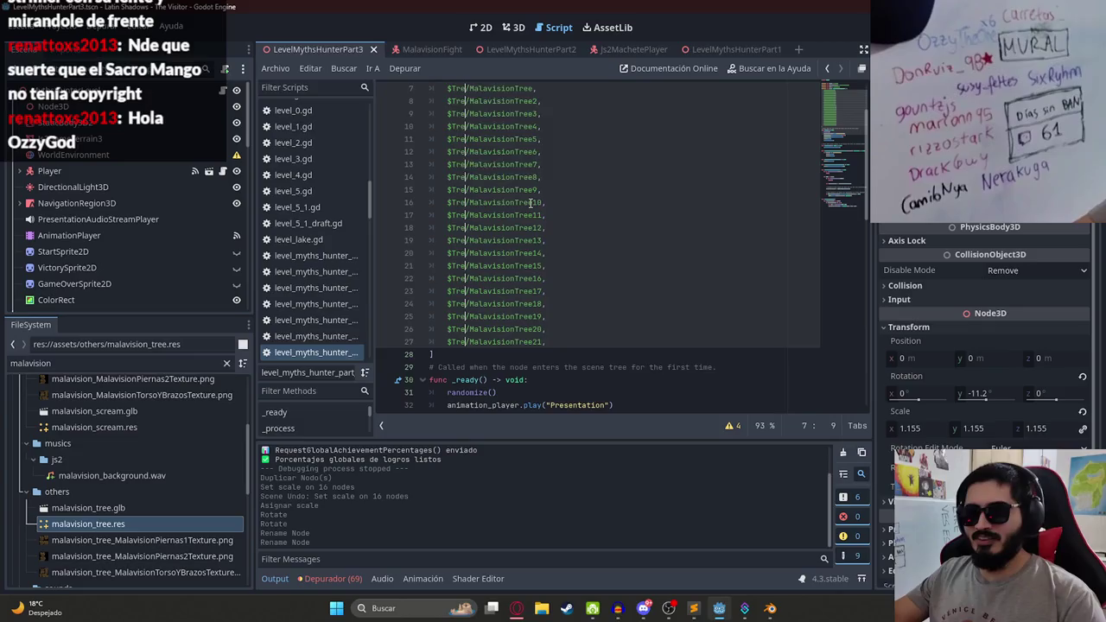
pyautogui.click(538, 244)
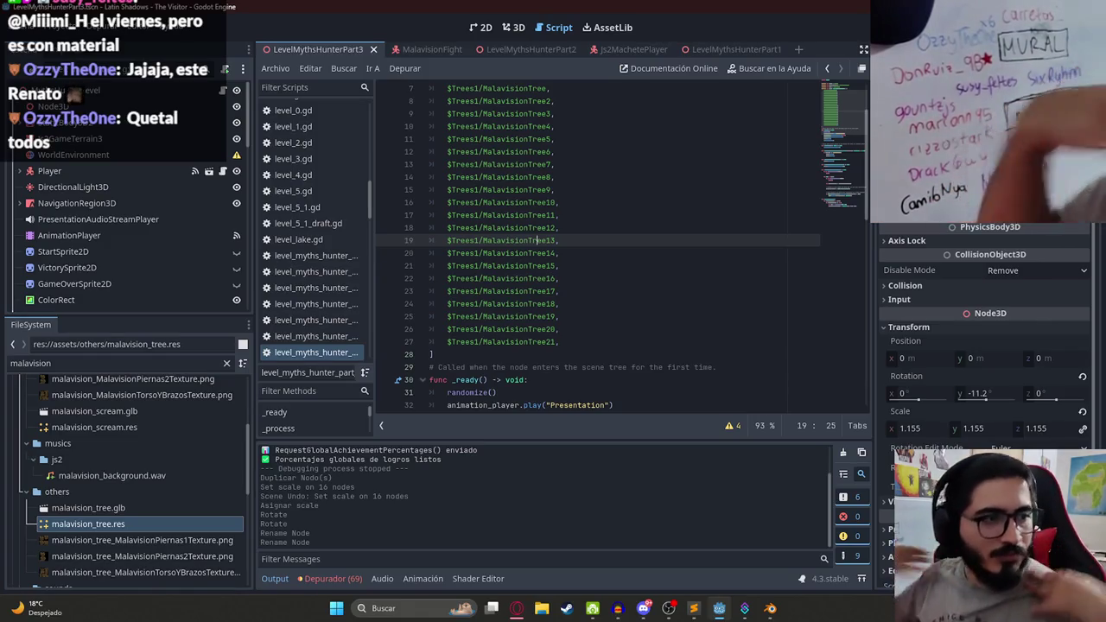
# Review the updated paths, including the MalavisionTree17 entry on line 23
pyautogui.click(557, 291)
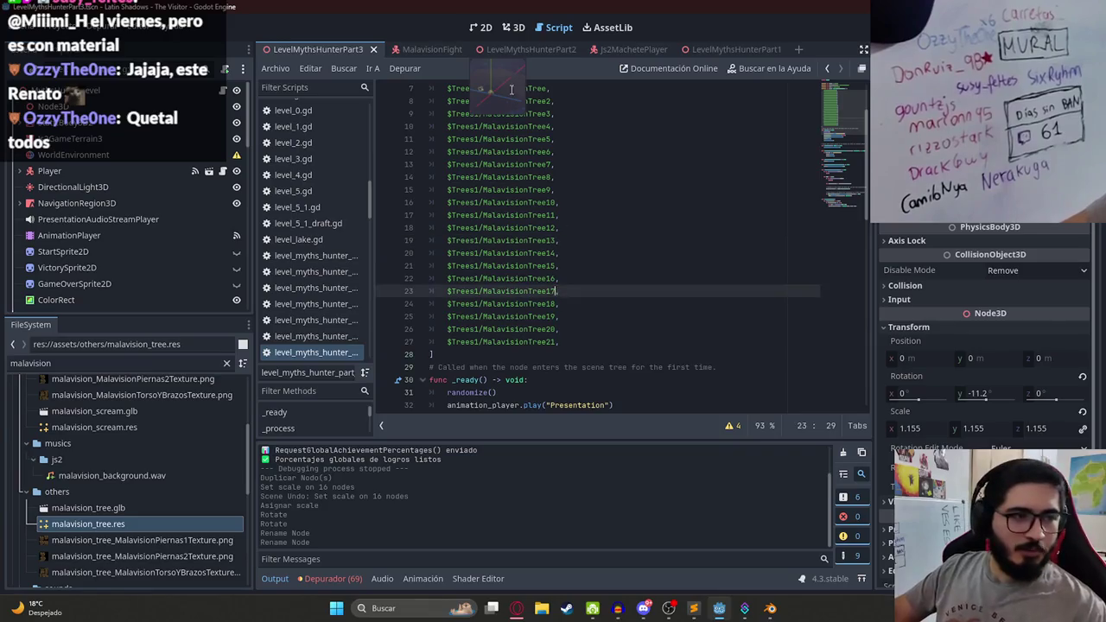
pyautogui.scroll(2, 848, 101)
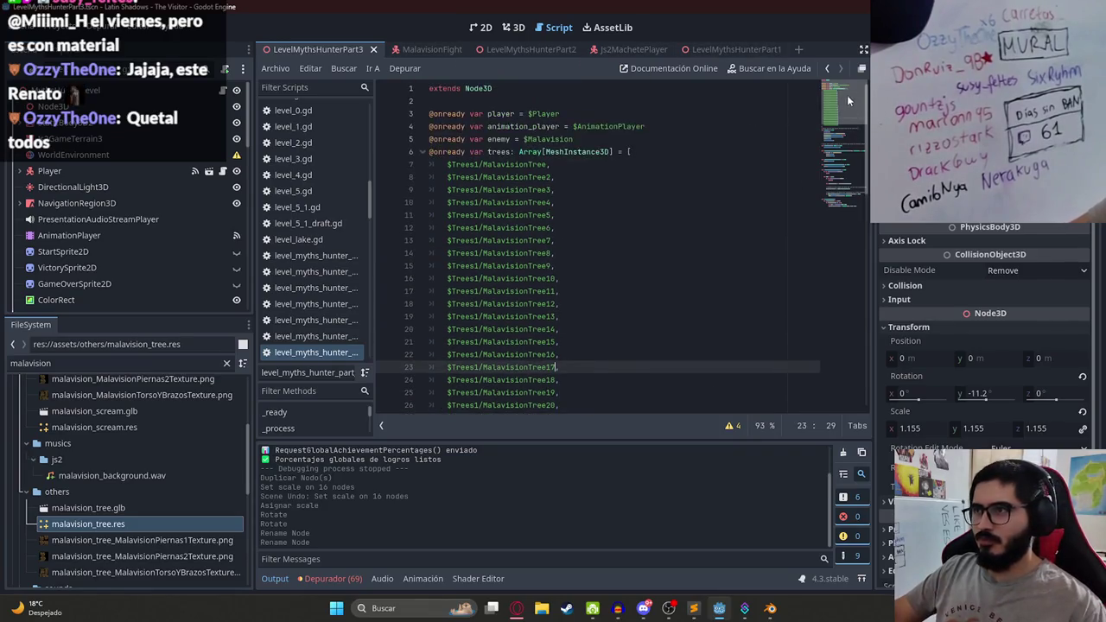
pyautogui.scroll(-2, 848, 92)
pyautogui.scroll(-1, 846, 106)
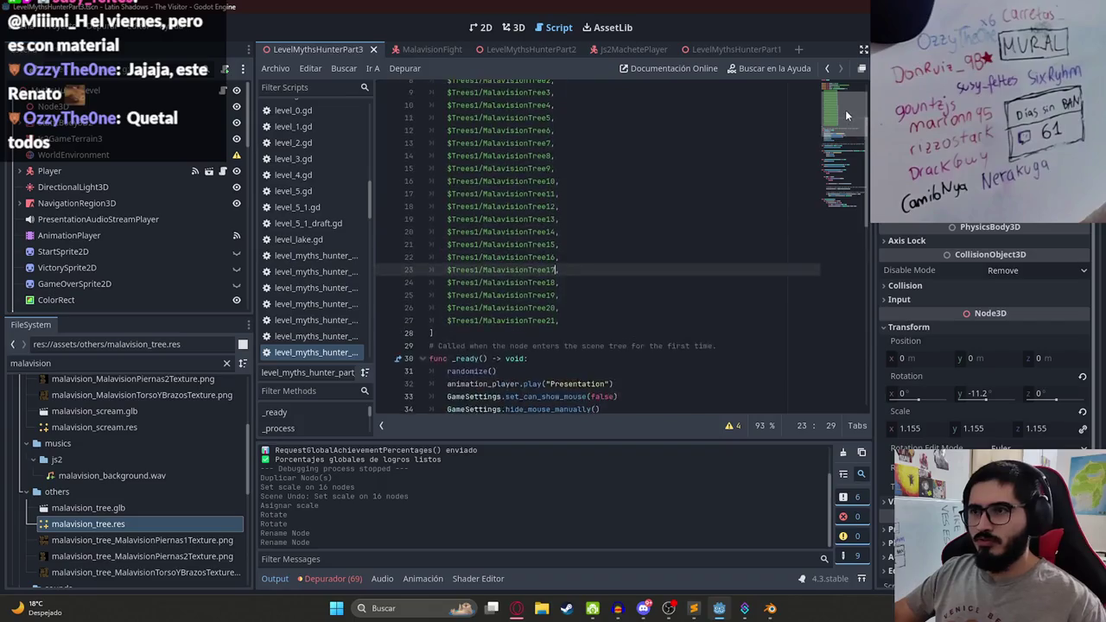
pyautogui.scroll(2, 846, 105)
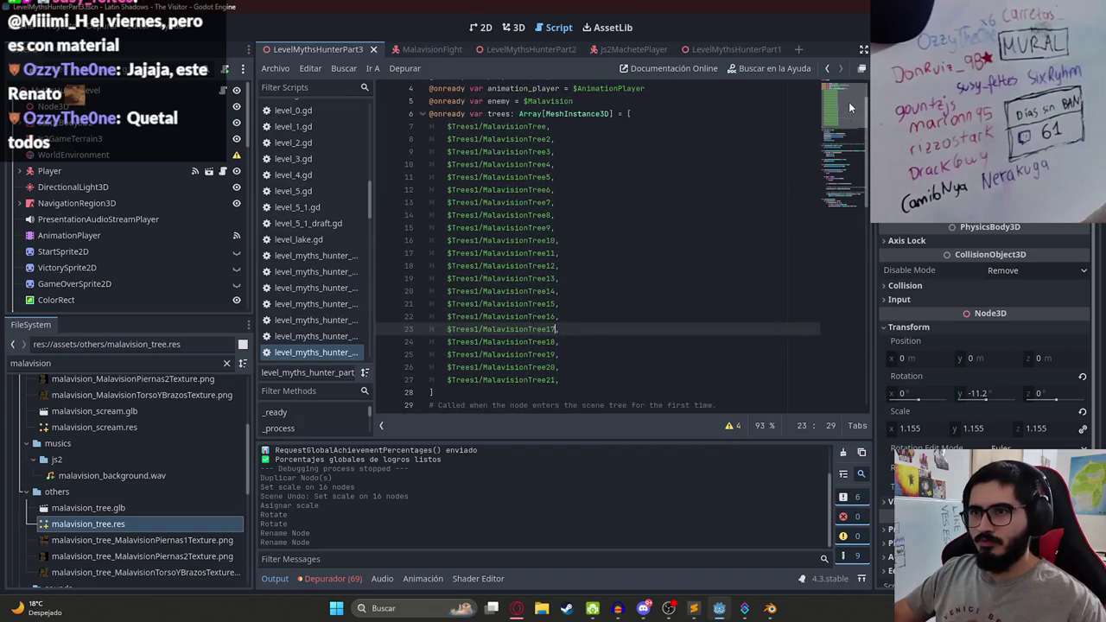
# Rename the array to trees1 and paste a copy of it below
pyautogui.click(514, 114)
pyautogui.write('1')
pyautogui.moveTo(434, 404)
pyautogui.mouseDown()
pyautogui.moveTo(561, 380)
pyautogui.moveTo(389, 140)
pyautogui.mouseUp()
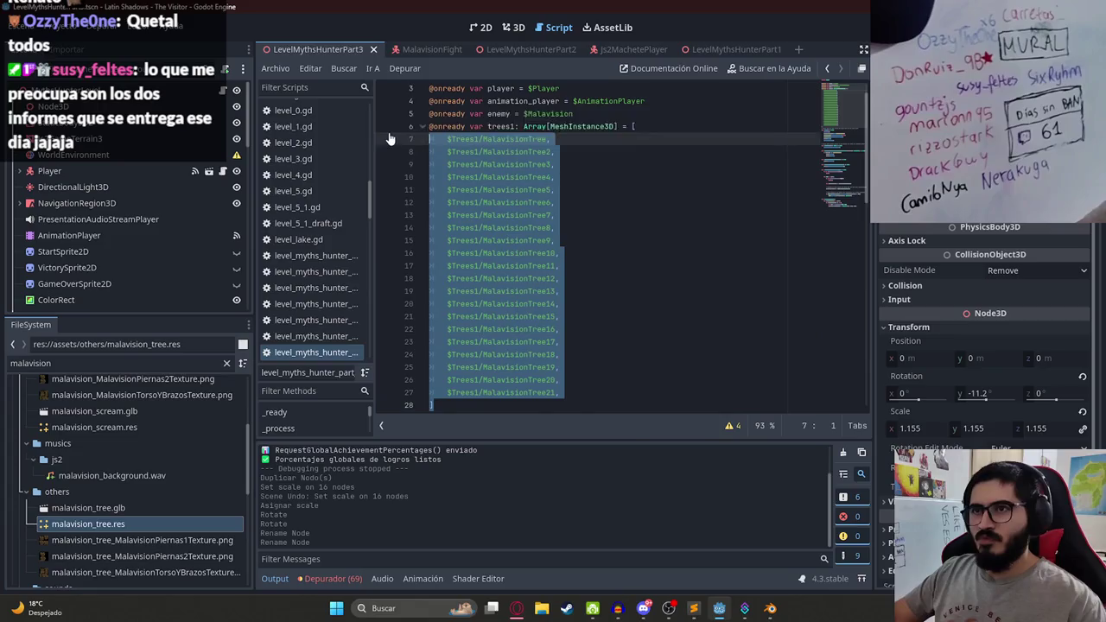
pyautogui.scroll(-2, 415, 224)
pyautogui.click(447, 340)
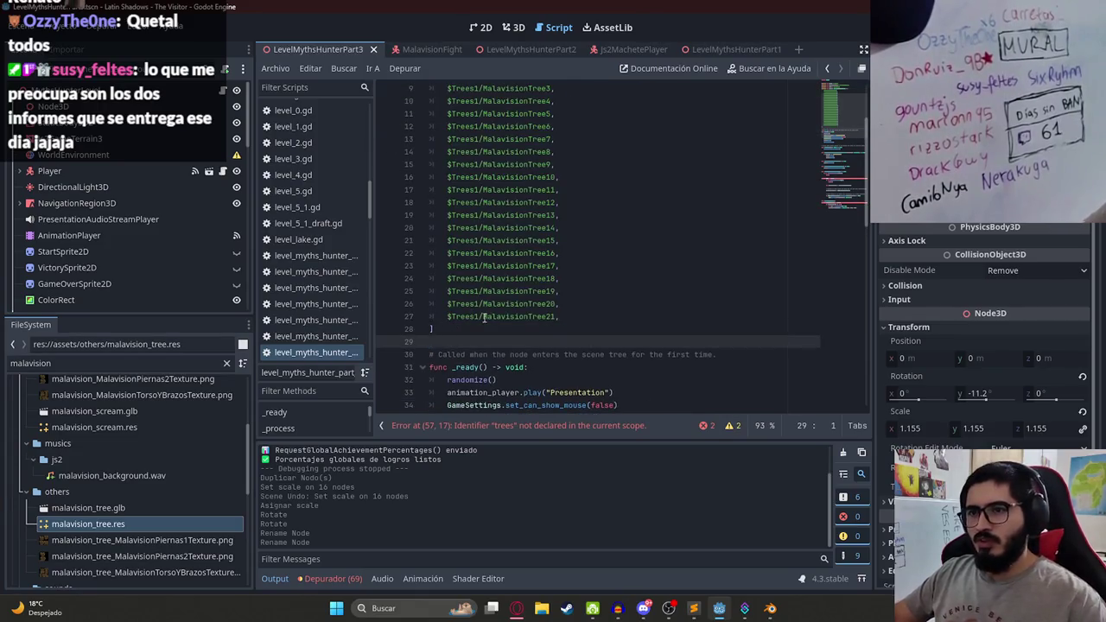
pyautogui.write('@onready var trees1: Array[MeshInstance3D] = [ \t$Trees1/MalavisionTree, \t$Trees1/MalavisionTree2, \t$Trees1/MalavisionTree3, \t$Trees1/MalavisionTree4, \t$Trees1/MalavisionTree5, \t$Trees1/MalavisionTree6, \t$Trees1/MalavisionTree7, \t$Trees1/MalavisionTree8, \t$Trees1/MalavisionTree9, \t$Trees1/MalavisionTree10, \t$Trees1/MalavisionTree11, \t$Trees1/MalavisionTree12, \t$Trees1/MalavisionTree13, \t$Trees1/MalavisionTree14, \t$Trees1/MalavisionTree15, \t$Trees1/MalavisionTree16, \t$Trees1/MalavisionTree17, \t$Trees1/MalavisionTree18, \t$Trees1/MalavisionTree19, \t$Trees1/MalavisionTree20, \t$Trees1/MalavisionTree21, ]')
# Rename the copy to trees2 with all paths under Trees2, and save the script
pyautogui.click(515, 126)
pyautogui.press('BackSpace')
pyautogui.write('2')
pyautogui.doubleClick(464, 139)
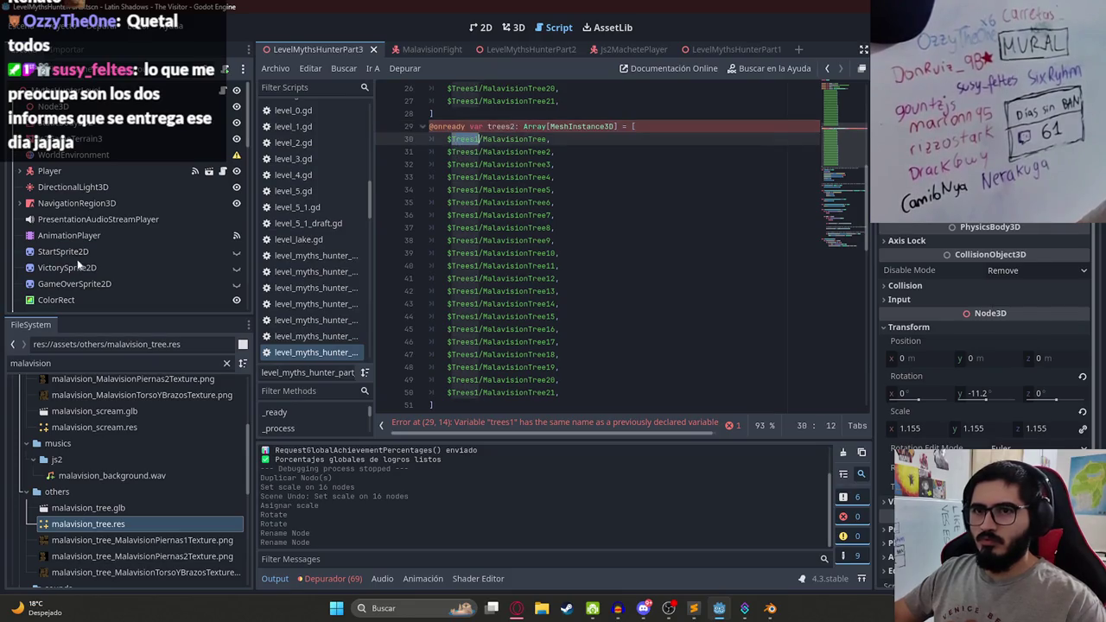
pyautogui.scroll(-3, 78, 265)
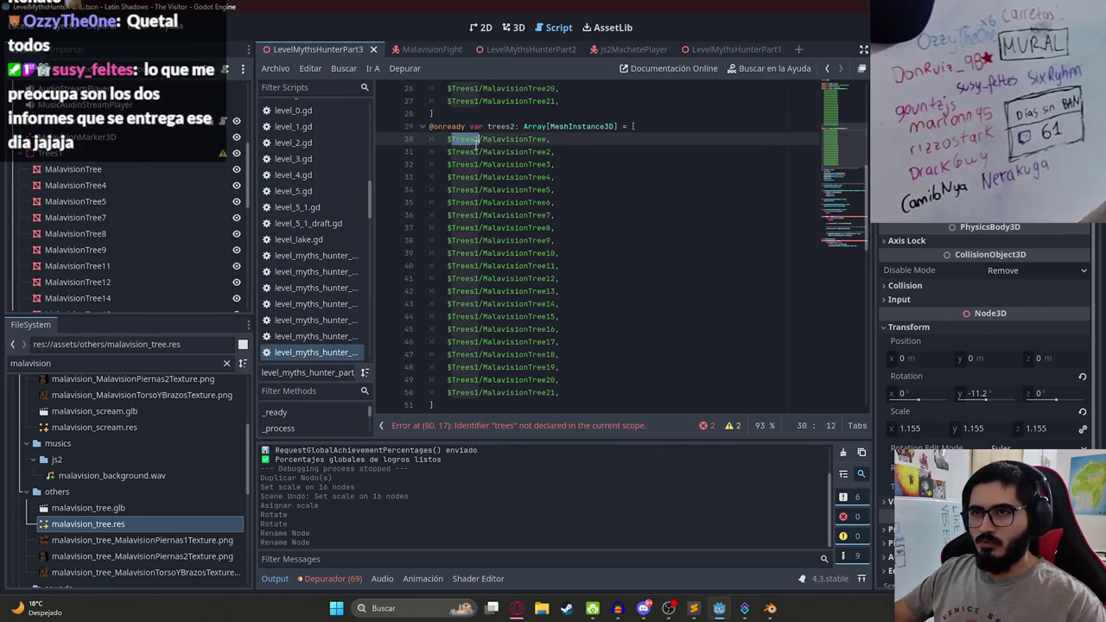
pyautogui.hotkey('ctrl', 'd')
pyautogui.hotkey('ctrl', 'd')
pyautogui.hotkey('ctrl', 'd')
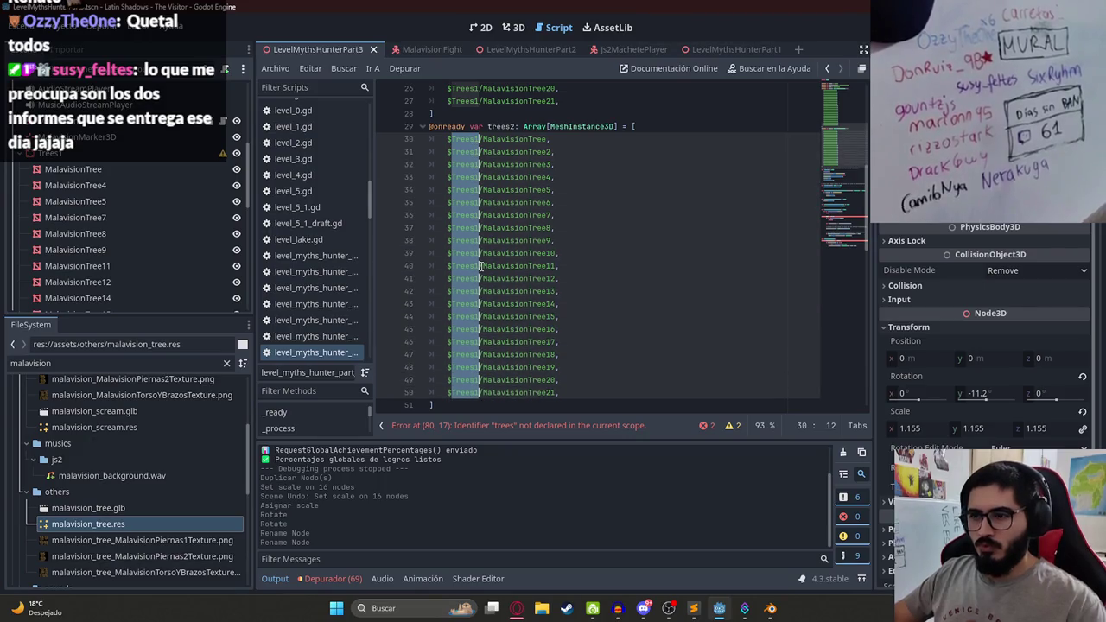
pyautogui.write('Trees2')
pyautogui.click(521, 240)
pyautogui.hotkey('ctrl', 's')
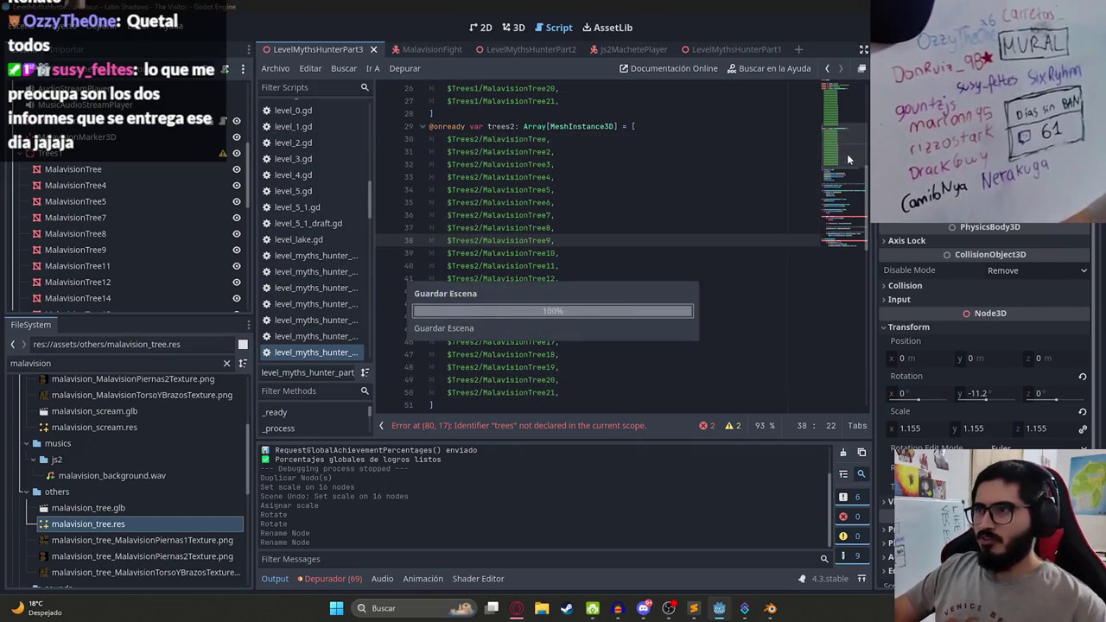
# Change the trees references on lines 80 and 94 to trees1
pyautogui.click(520, 317)
pyautogui.write('1')
pyautogui.scroll(-4, 553, 328)
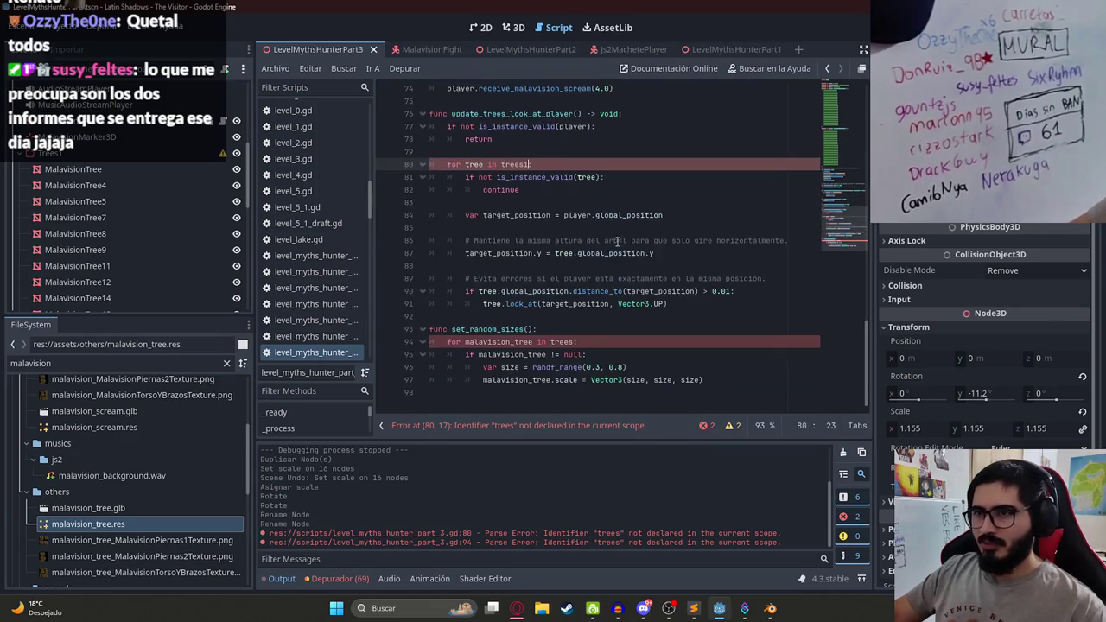
pyautogui.click(573, 342)
pyautogui.write('1')
pyautogui.click(590, 291)
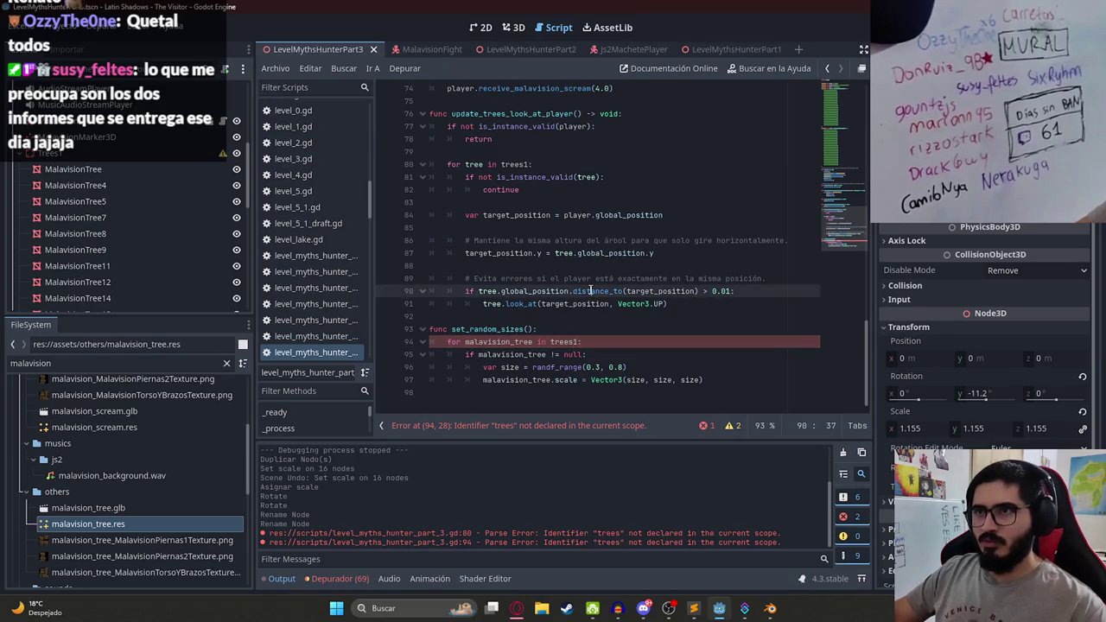
# Replace trees1 in the line 80 loop header with all_trees
pyautogui.click(530, 165)
pyautogui.moveTo(683, 303); pyautogui.dragTo(536, 164)
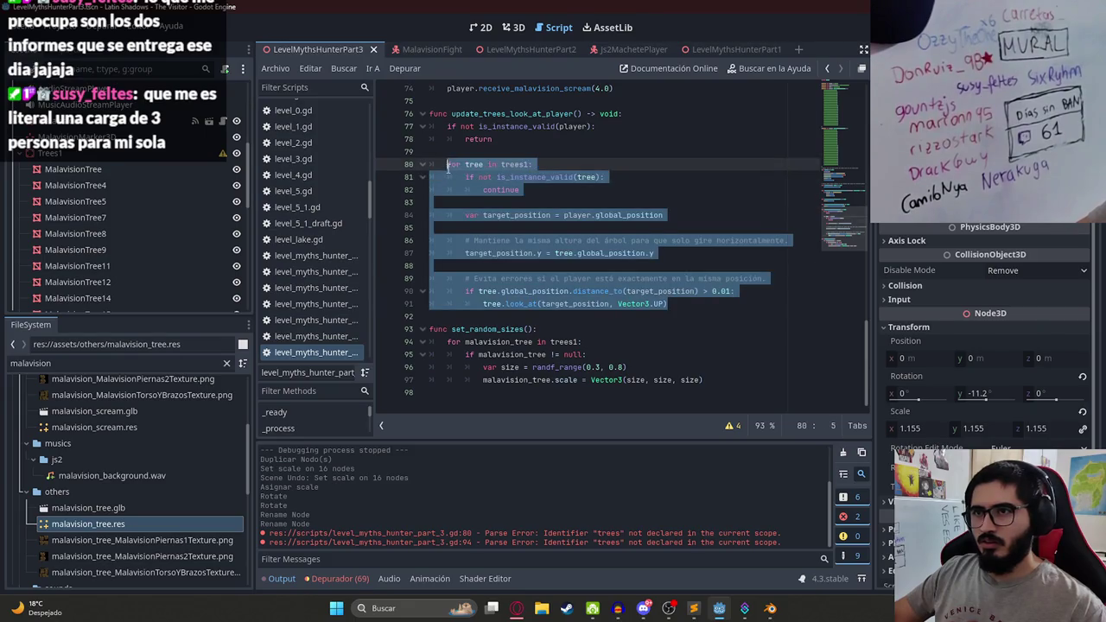
pyautogui.click(573, 177)
pyautogui.doubleClick(518, 165)
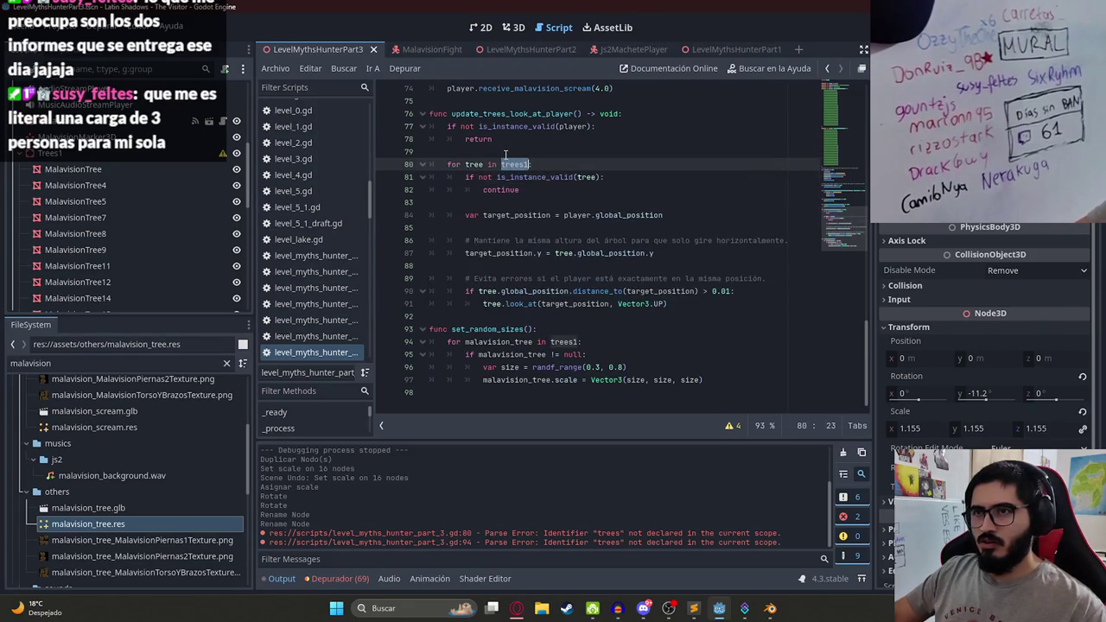
pyautogui.write('all_tr')
pyautogui.write('ees')
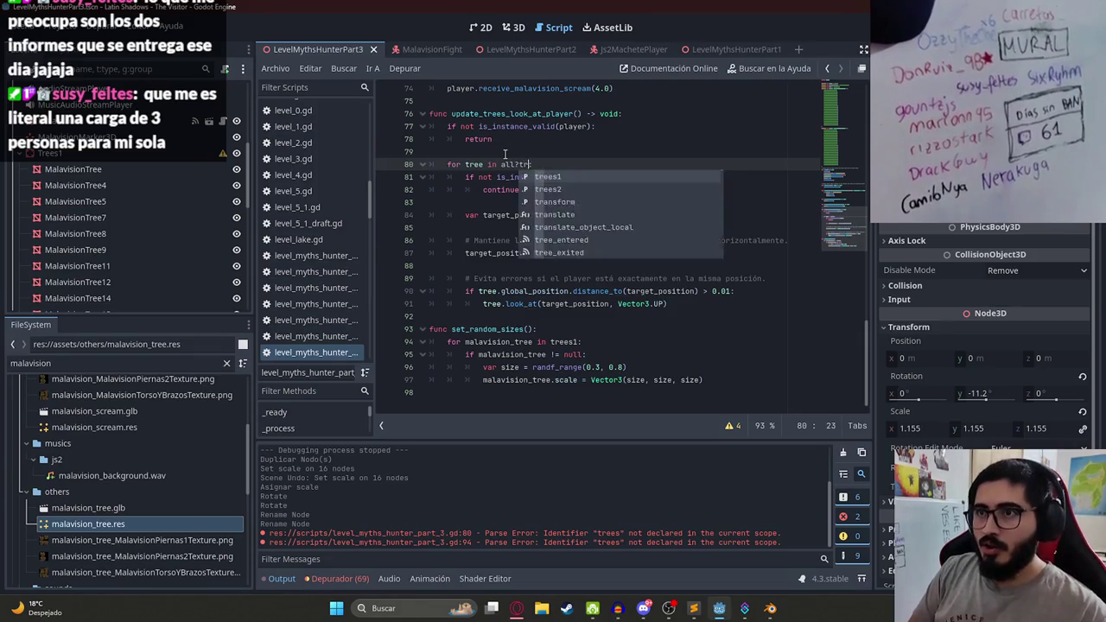
# Begin a 'var all_trees = ' declaration on line 79, trying concat and array completions
pyautogui.click(505, 153)
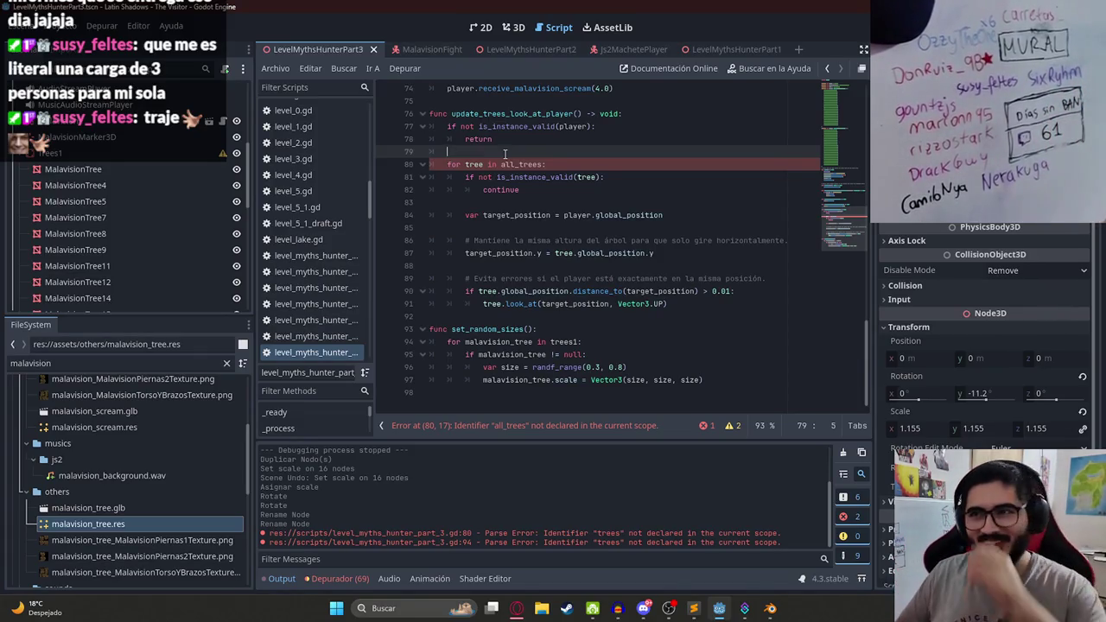
pyautogui.click(499, 143)
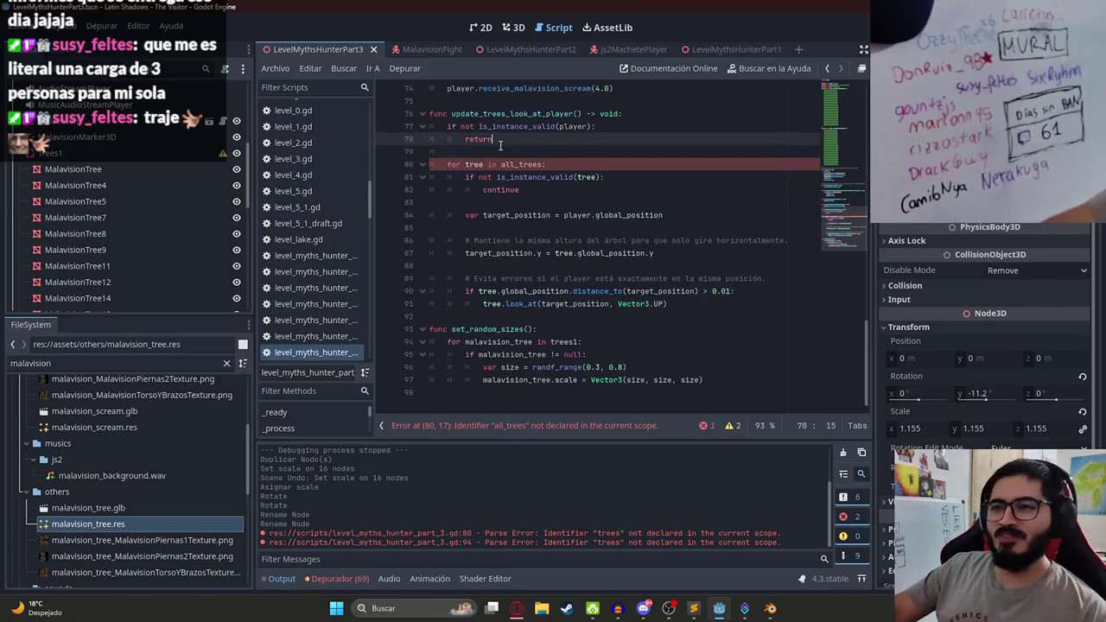
pyautogui.click(498, 151)
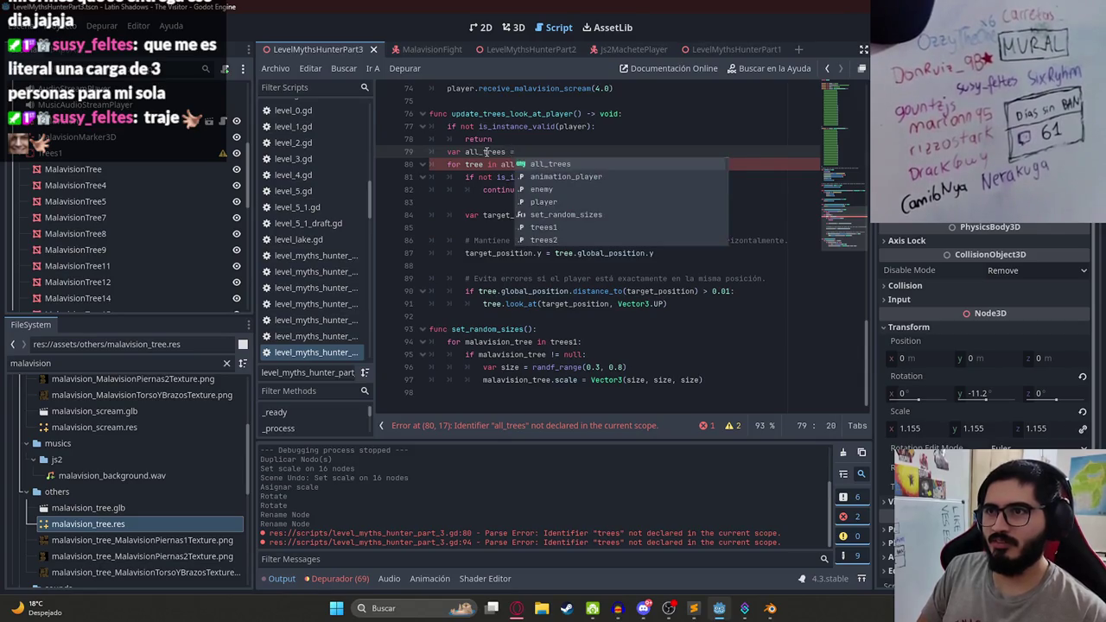
pyautogui.write('trees1.con')
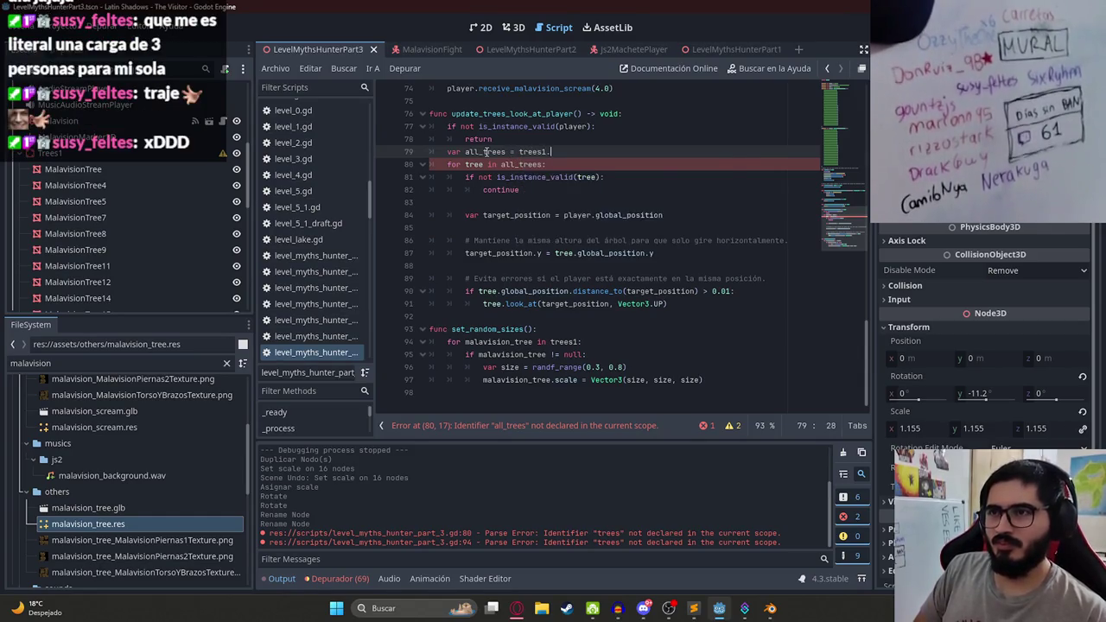
pyautogui.press('BackSpace')
pyautogui.press('BackSpace')
pyautogui.press('BackSpace')
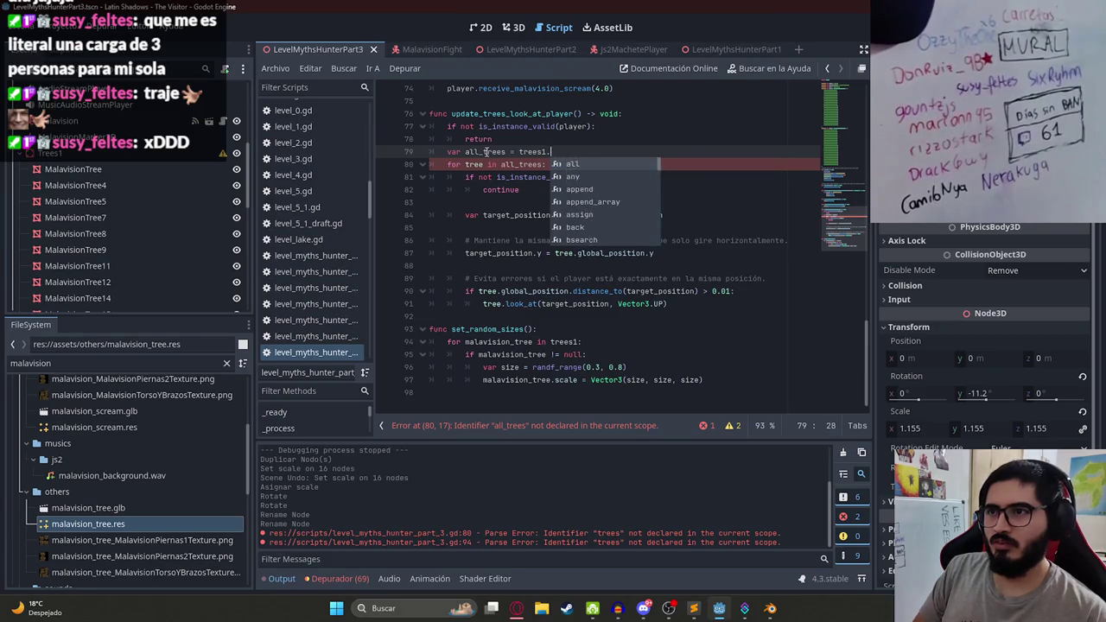
pyautogui.write('adda')
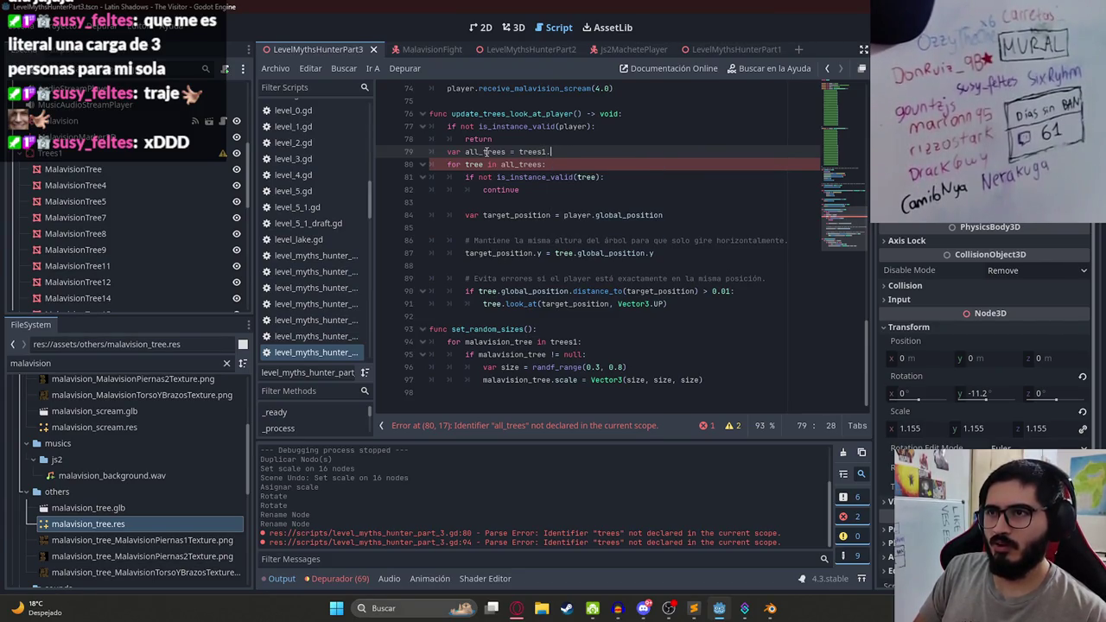
pyautogui.press('BackSpace')
pyautogui.press('BackSpace')
pyautogui.press('BackSpace')
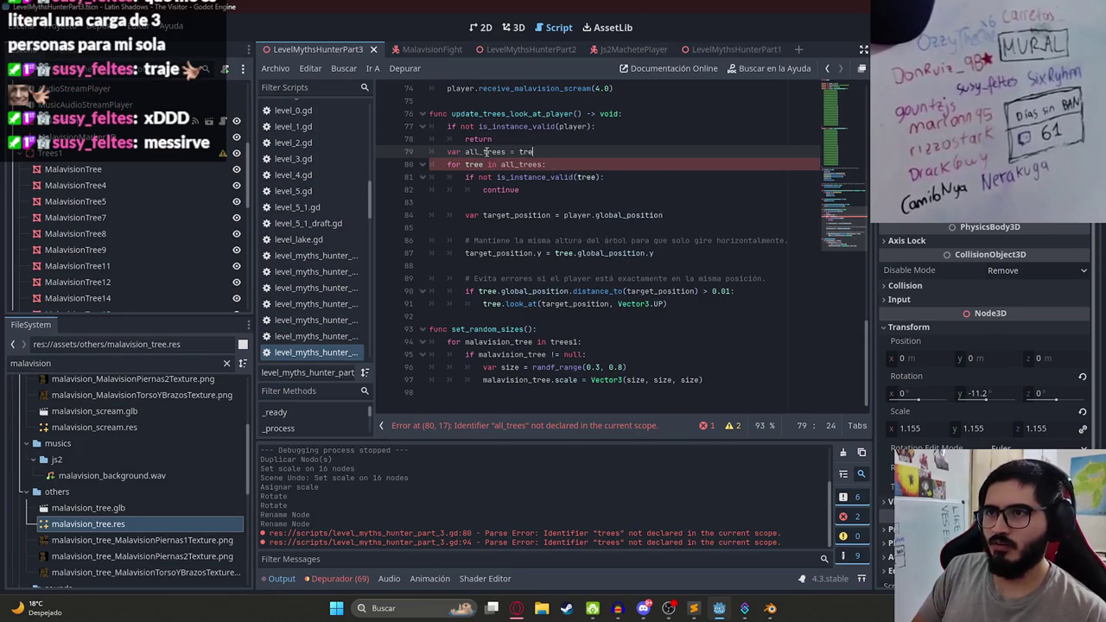
pyautogui.write('concat_')
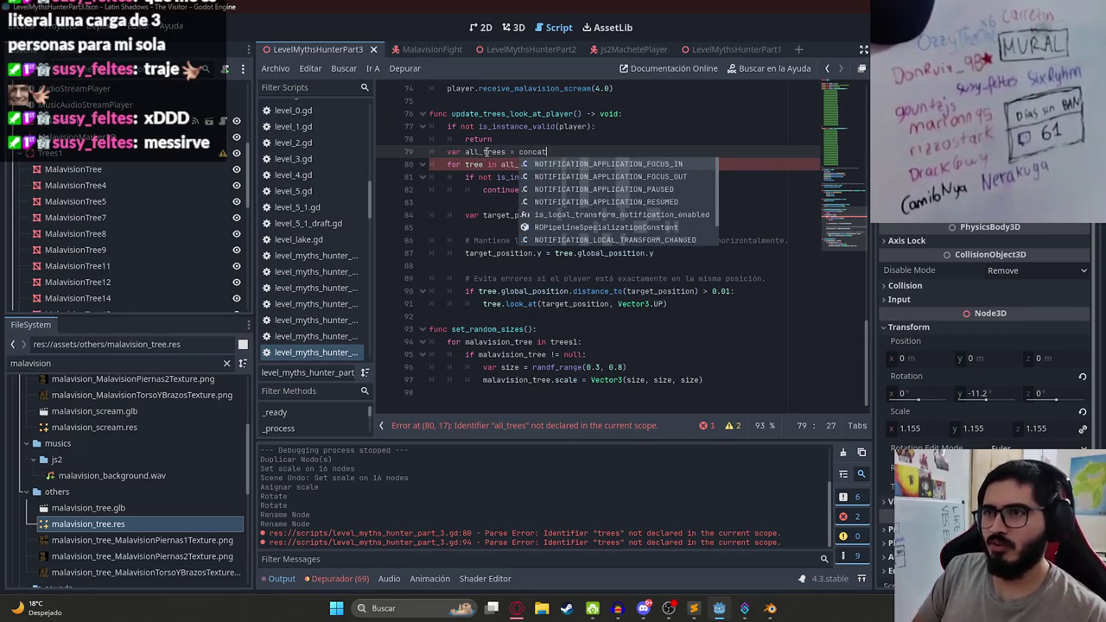
pyautogui.write('a')
pyautogui.press('BackSpace')
pyautogui.press('BackSpace')
pyautogui.press('BackSpace')
pyautogui.write('array_')
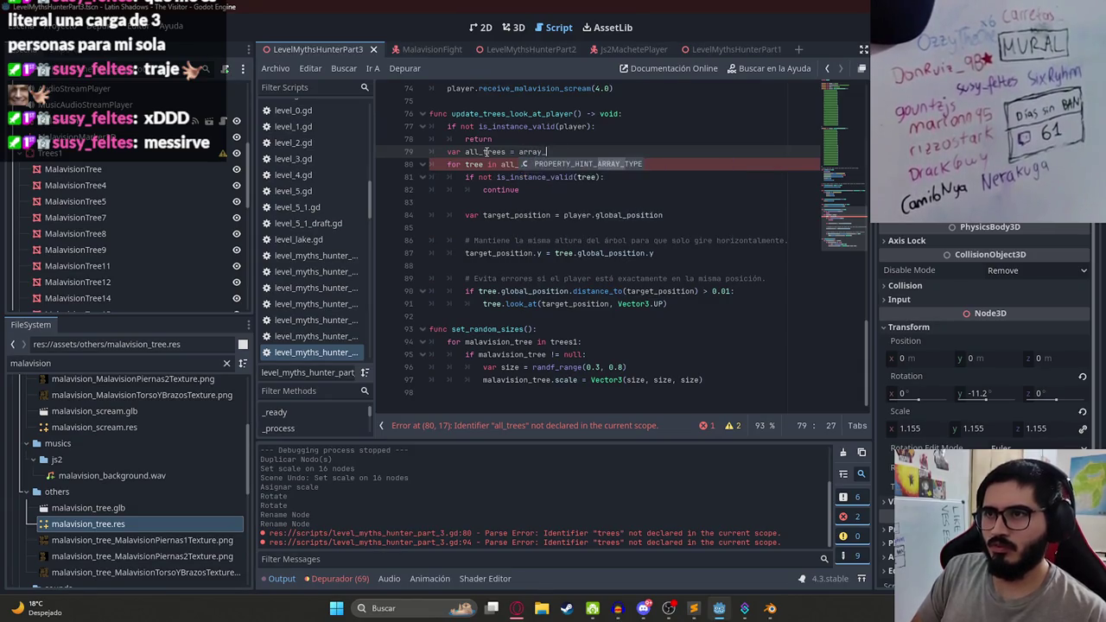
pyautogui.press('BackSpace')
pyautogui.press('Return')
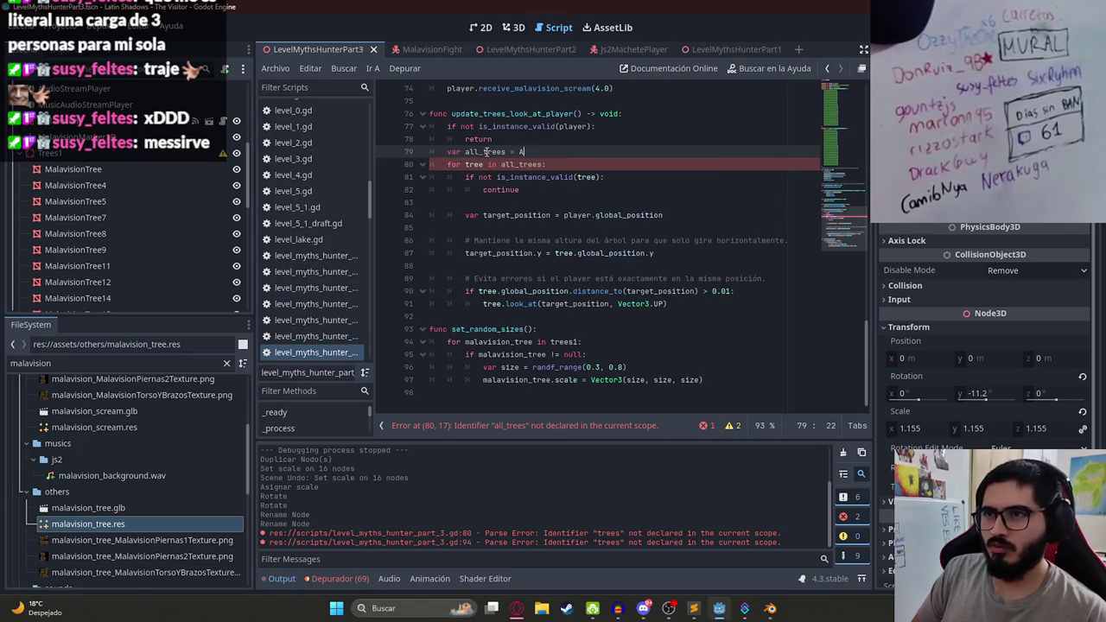
# Clear the leftover text and bring up the ChatGPT conversation to ask a question
pyautogui.write('add')
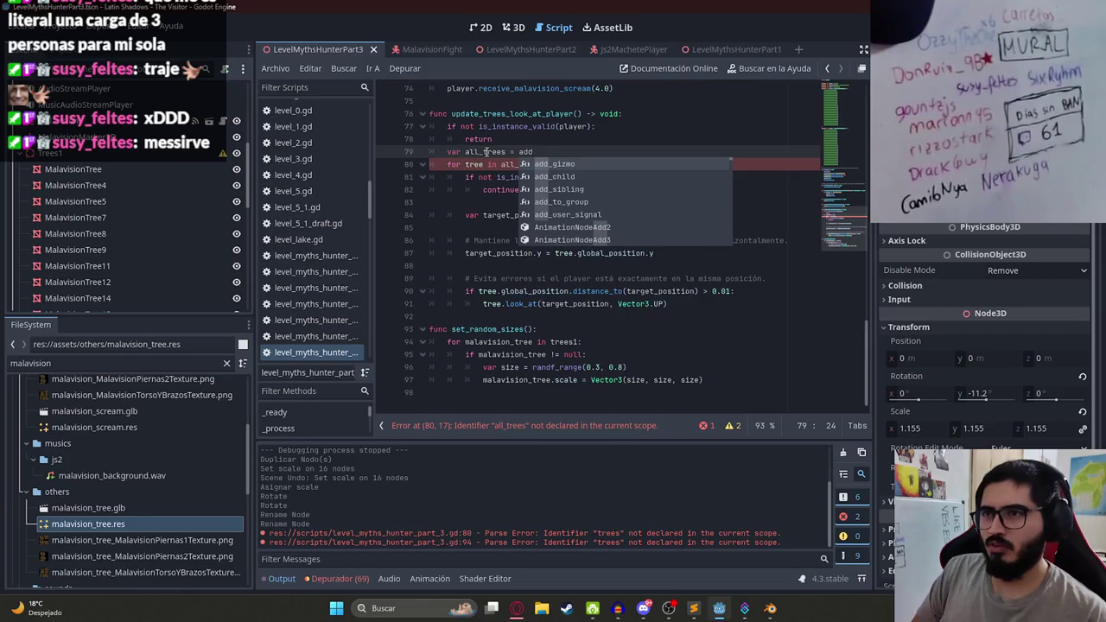
pyautogui.press('BackSpace')
pyautogui.press('BackSpace')
pyautogui.press('BackSpace')
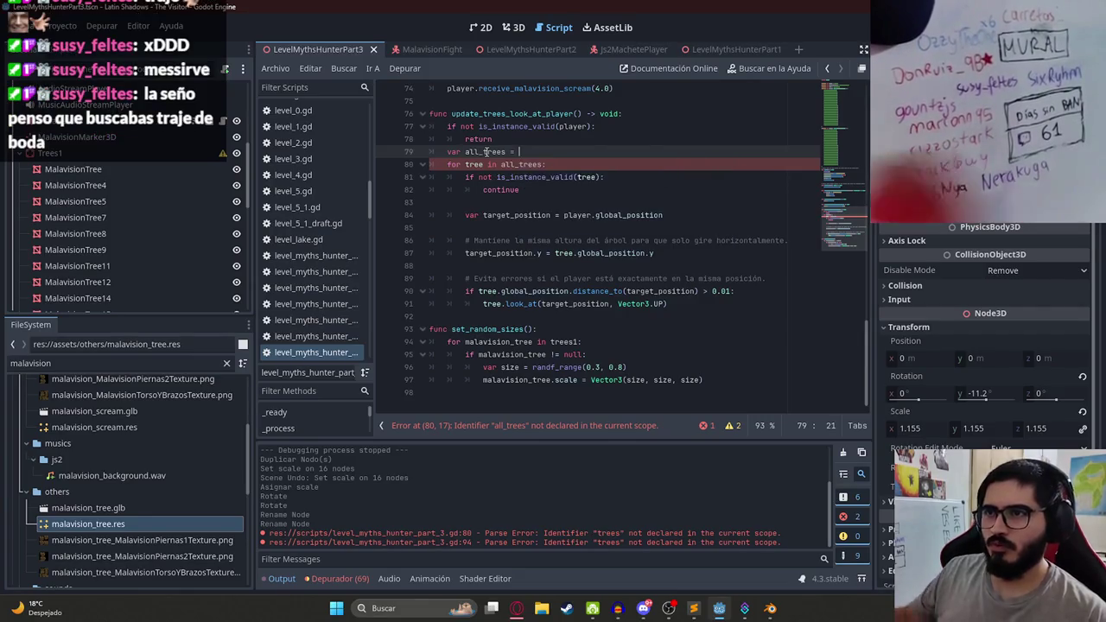
pyautogui.click(517, 608)
pyautogui.click(434, 562)
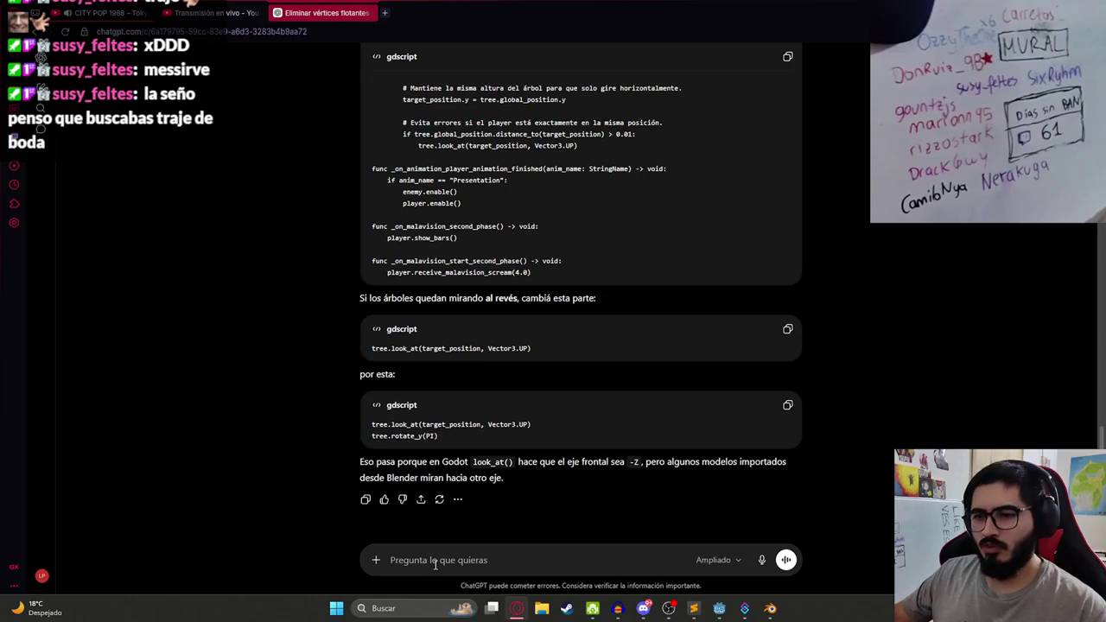
# Ask ChatGPT 'gdscript como concatenar 2 arrays' and paste its append_array example into line 79
pyautogui.write('gdscroi')
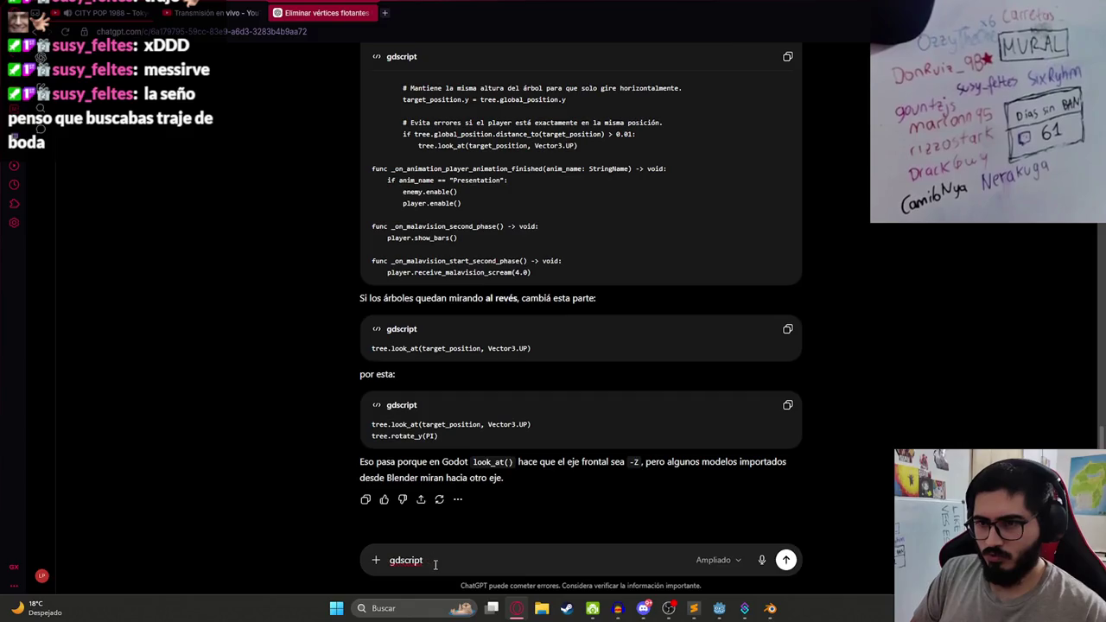
pyautogui.write('enar 2 ')
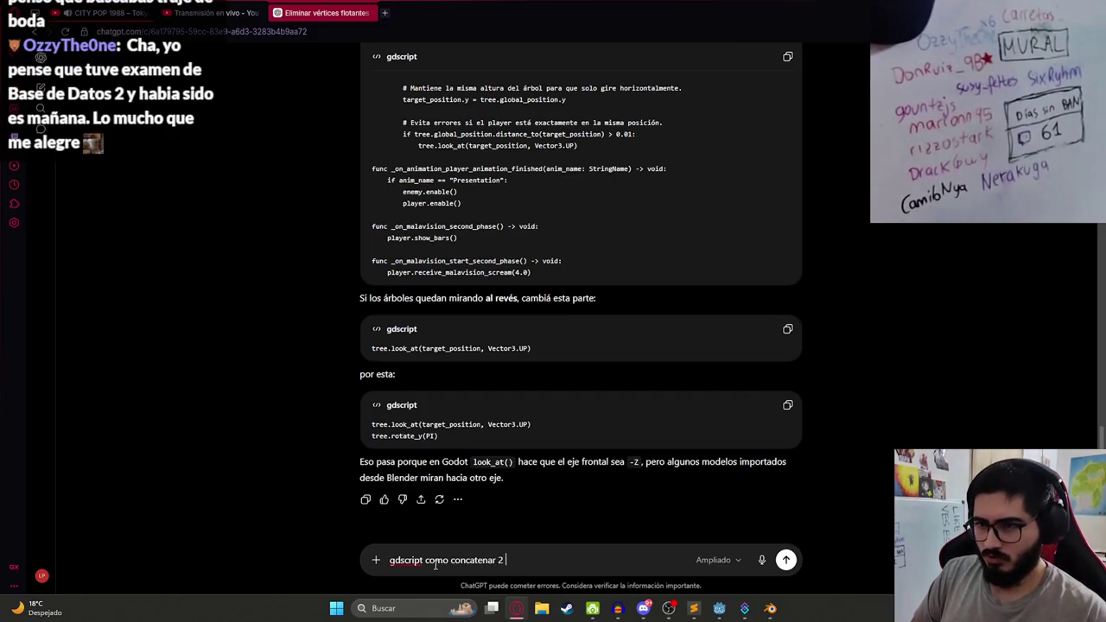
pyautogui.write('ys')
pyautogui.press('Return')
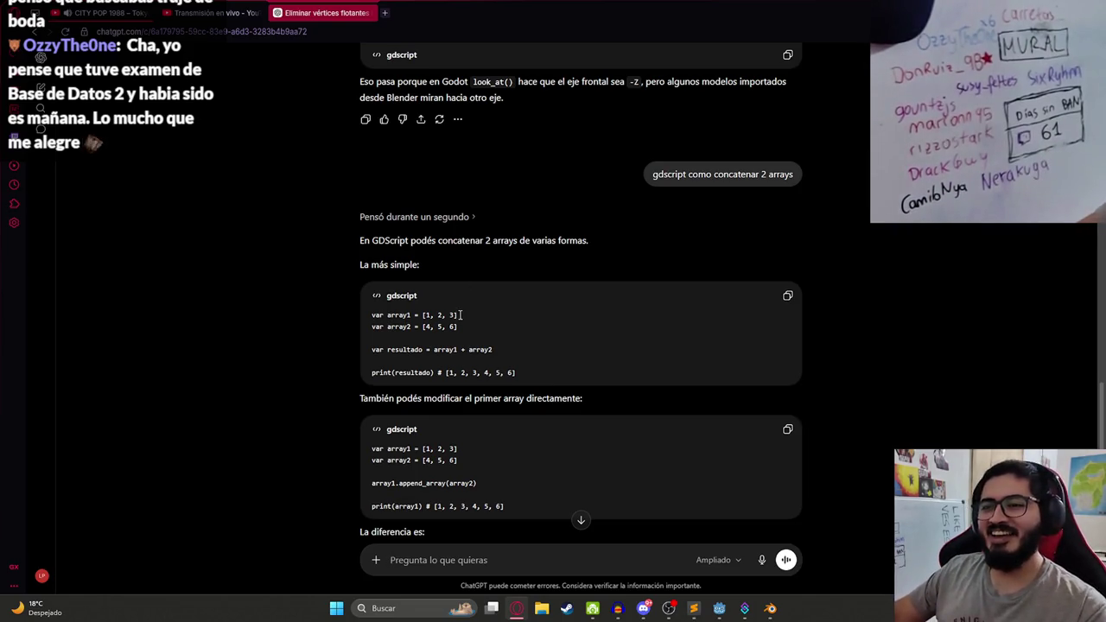
pyautogui.scroll(-2, 337, 377)
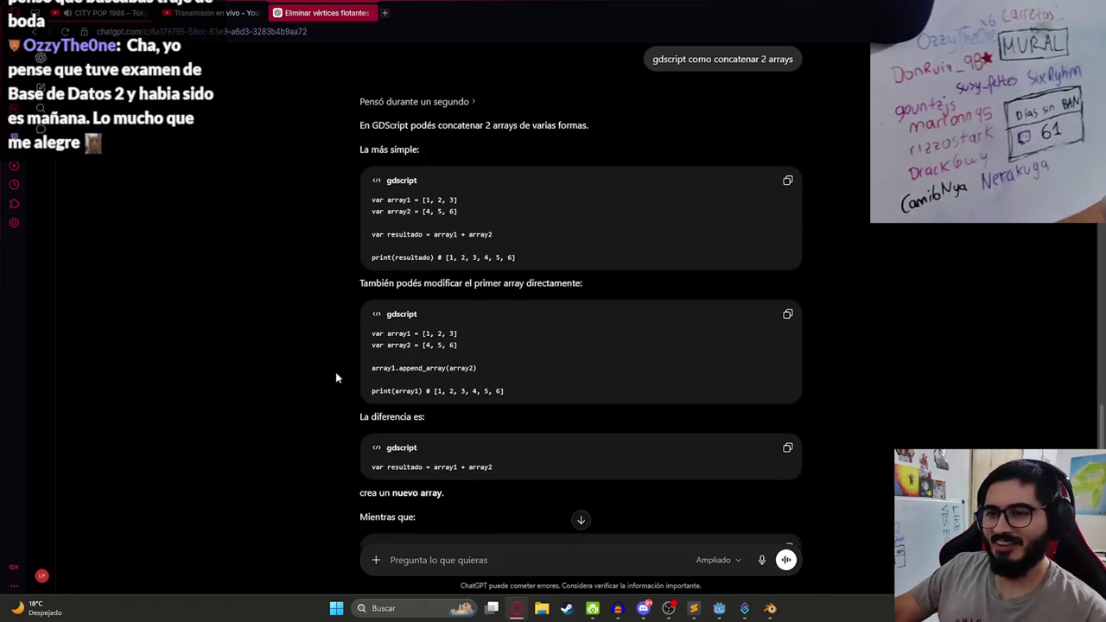
pyautogui.tripleClick(452, 368)
pyautogui.hotkey('alt', 'Tab')
pyautogui.write('array1.append_array(array2)')
# Make line 79 call trees1.append_array(trees2)
pyautogui.write('tree')
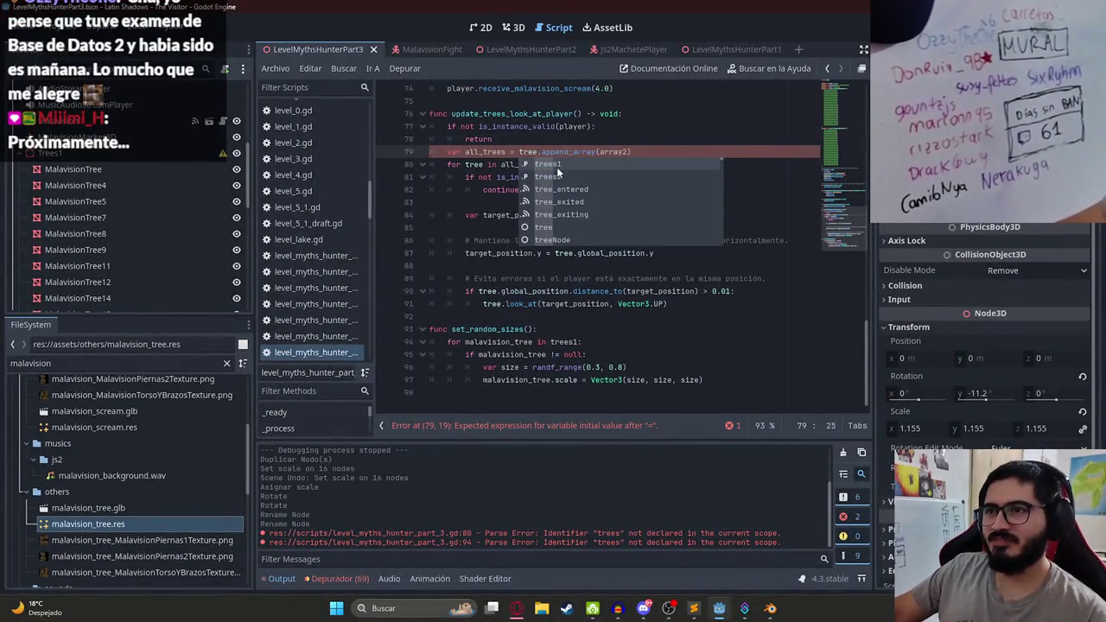
pyautogui.press('Return')
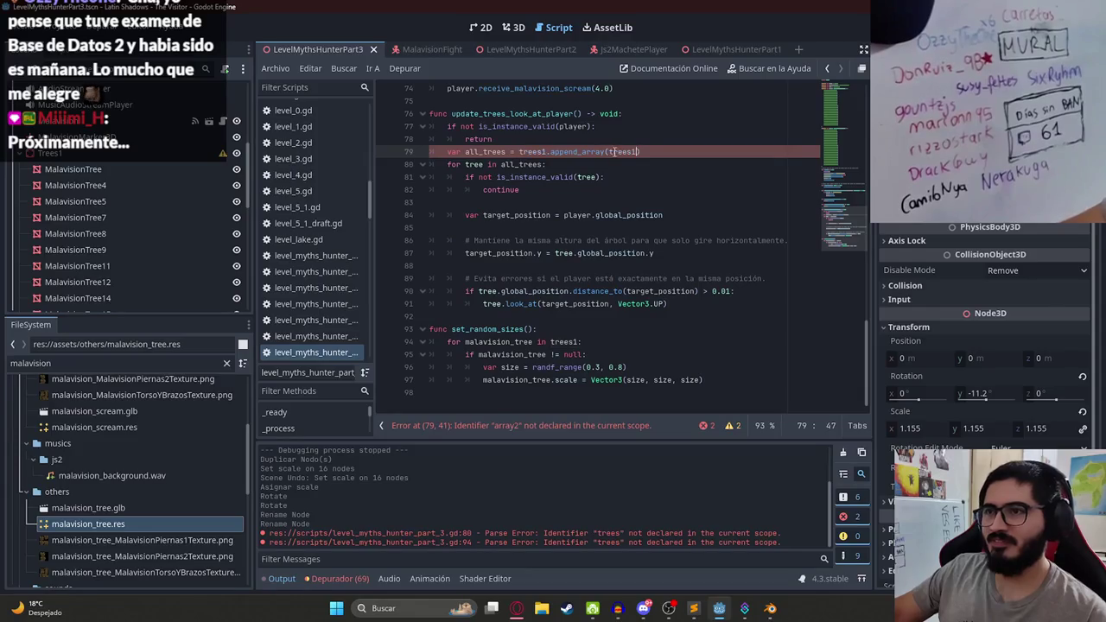
pyautogui.doubleClick(624, 151)
pyautogui.write('trees2')
pyautogui.click(719, 165)
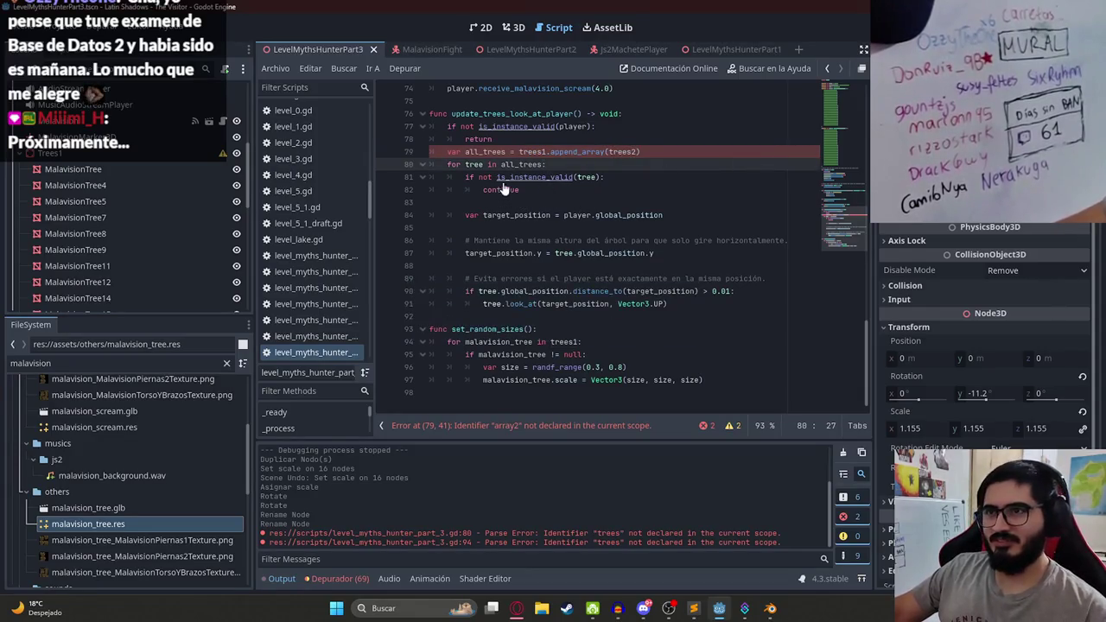
pyautogui.doubleClick(485, 151)
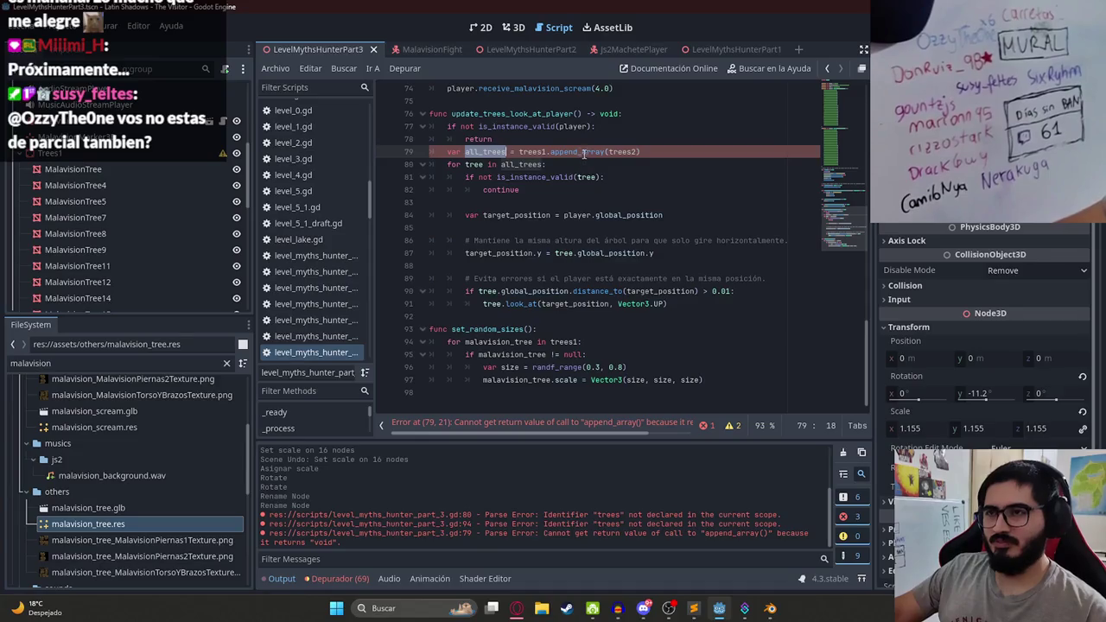
pyautogui.click(578, 151)
pyautogui.moveTo(501, 433); pyautogui.dragTo(545, 437)
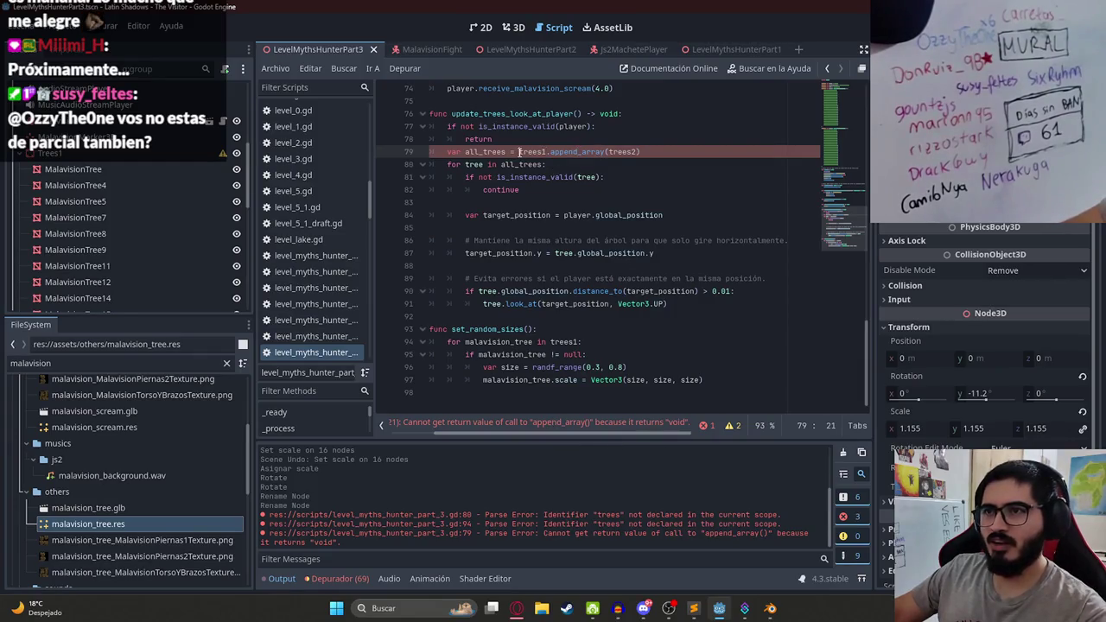
# Declare all_trees as an empty array on its own line and use it in the loop
pyautogui.doubleClick(468, 151)
pyautogui.hotkey('ctrl', 'c')
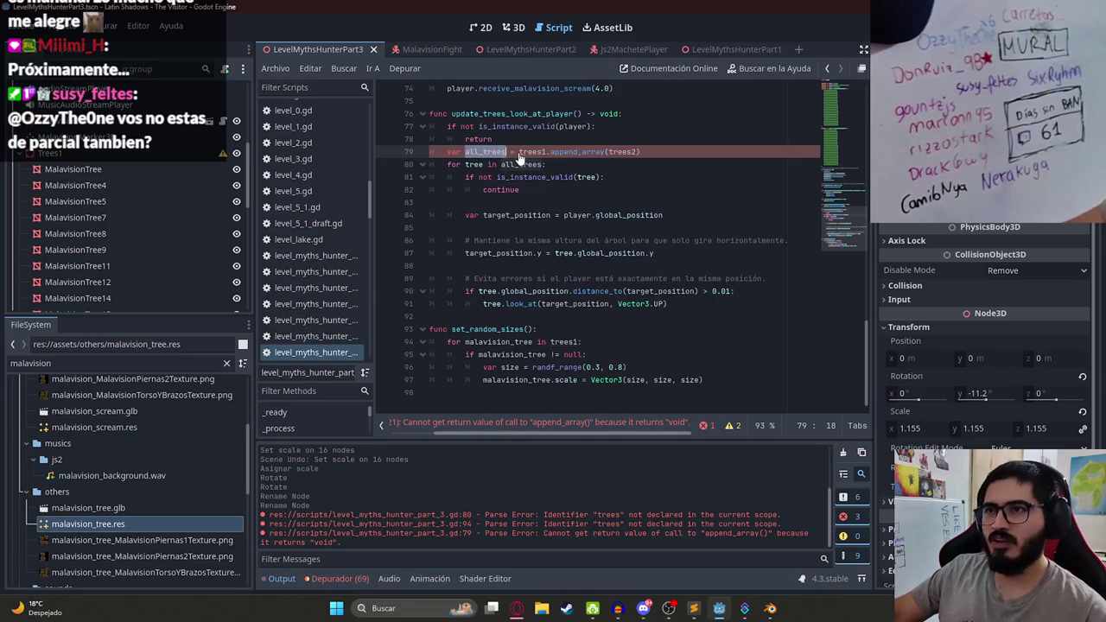
pyautogui.doubleClick(531, 151)
pyautogui.hotkey('ctrl', 'v')
pyautogui.moveTo(465, 152); pyautogui.dragTo(450, 152)
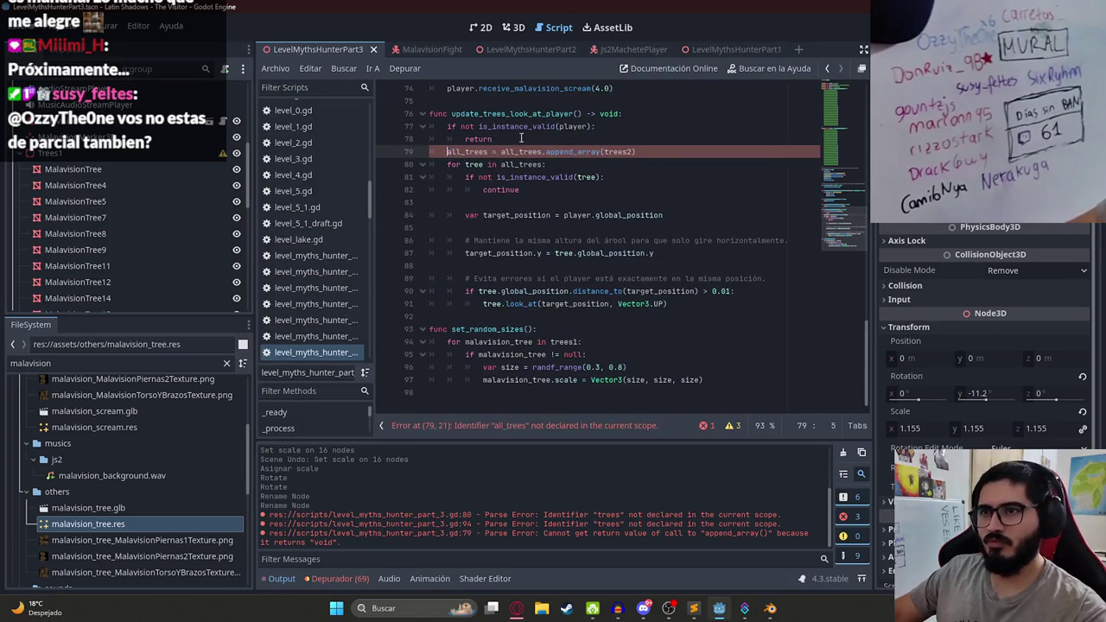
pyautogui.press('Return')
pyautogui.press('Up')
pyautogui.write('var all_trees = [')
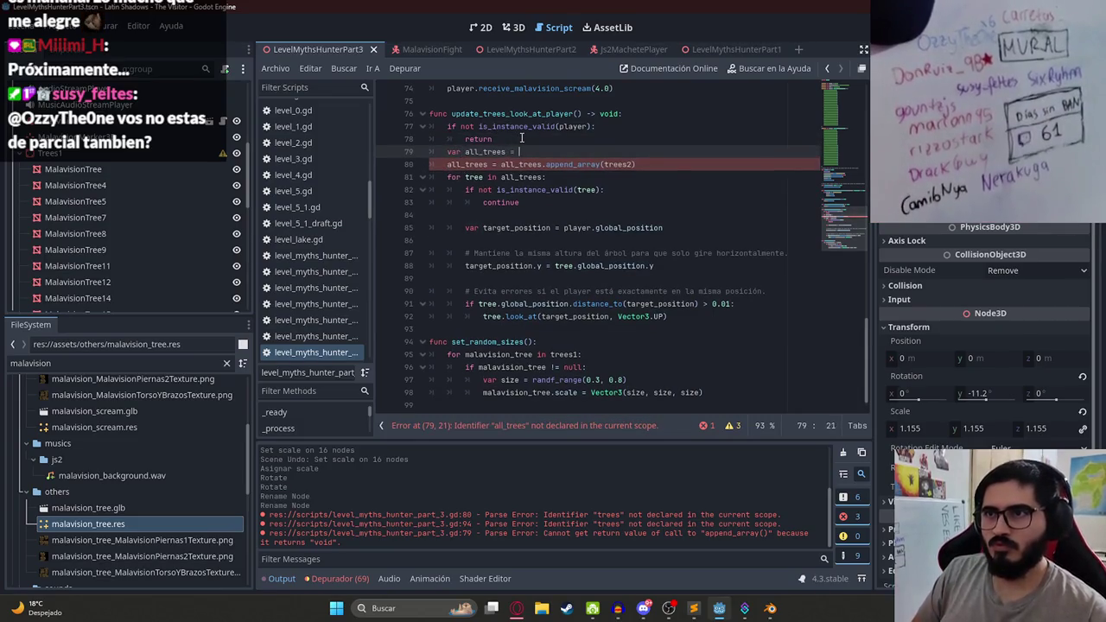
pyautogui.doubleClick(489, 163)
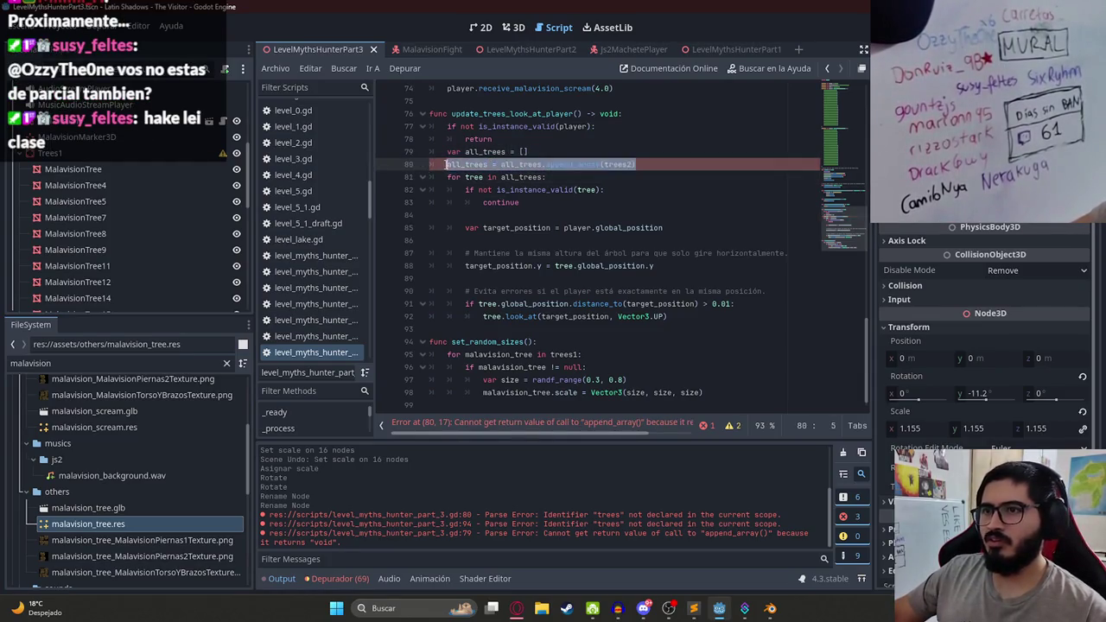
pyautogui.click(648, 163)
# Append both trees1 and trees2 to all_trees on two lines without reassignment
pyautogui.hotkey('ctrl', 'shift', 'd')
pyautogui.press('Left')
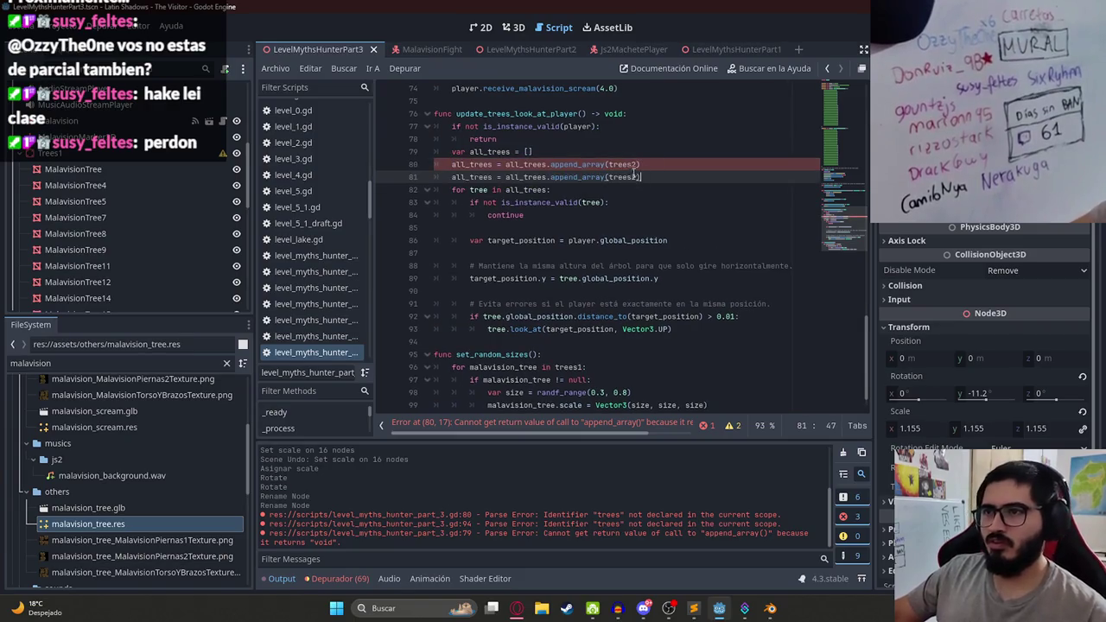
pyautogui.press('Up')
pyautogui.click(598, 150)
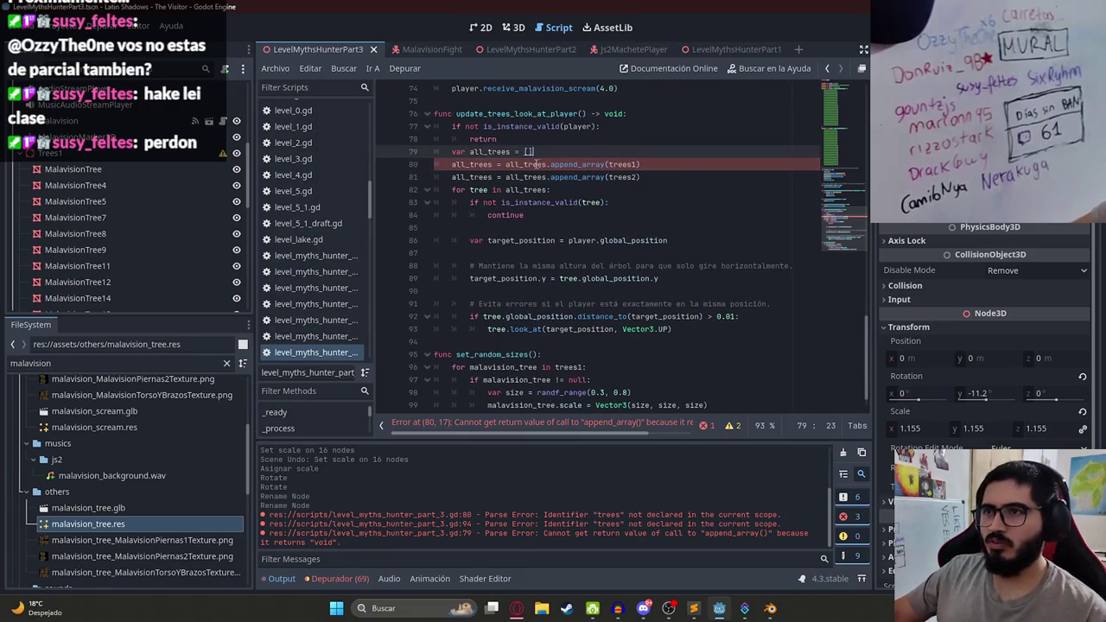
pyautogui.moveTo(505, 165)
pyautogui.mouseDown()
pyautogui.moveTo(452, 164)
pyautogui.moveTo(451, 176)
pyautogui.mouseUp()
pyautogui.press('BackSpace')
pyautogui.click(499, 176)
pyautogui.press('BackSpace')
pyautogui.click(553, 164)
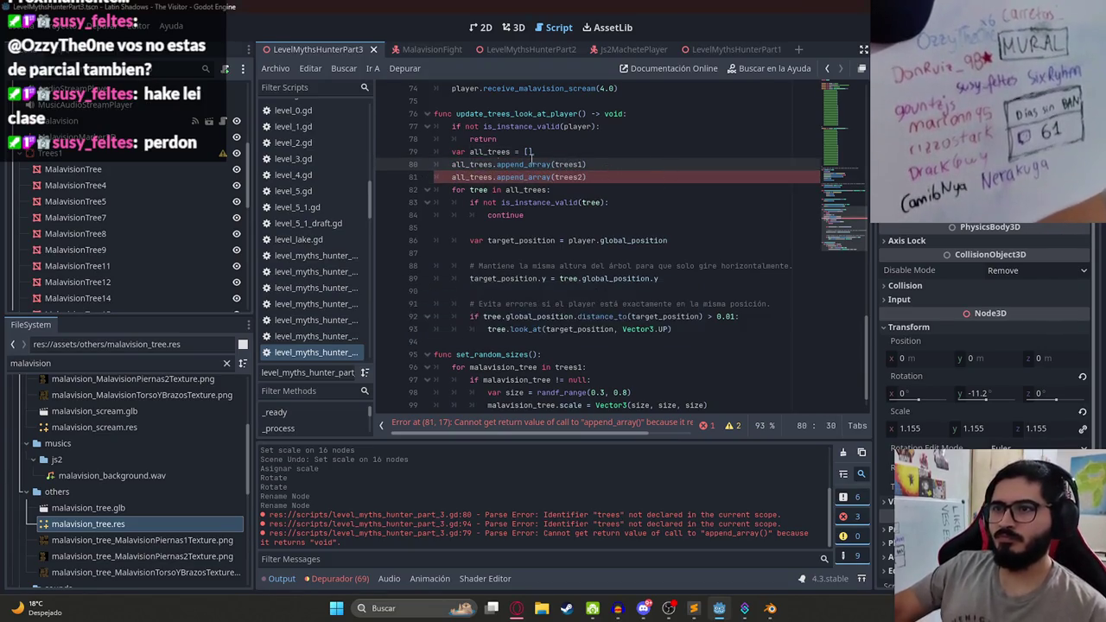
pyautogui.doubleClick(471, 164)
pyautogui.scroll(-1, 583, 229)
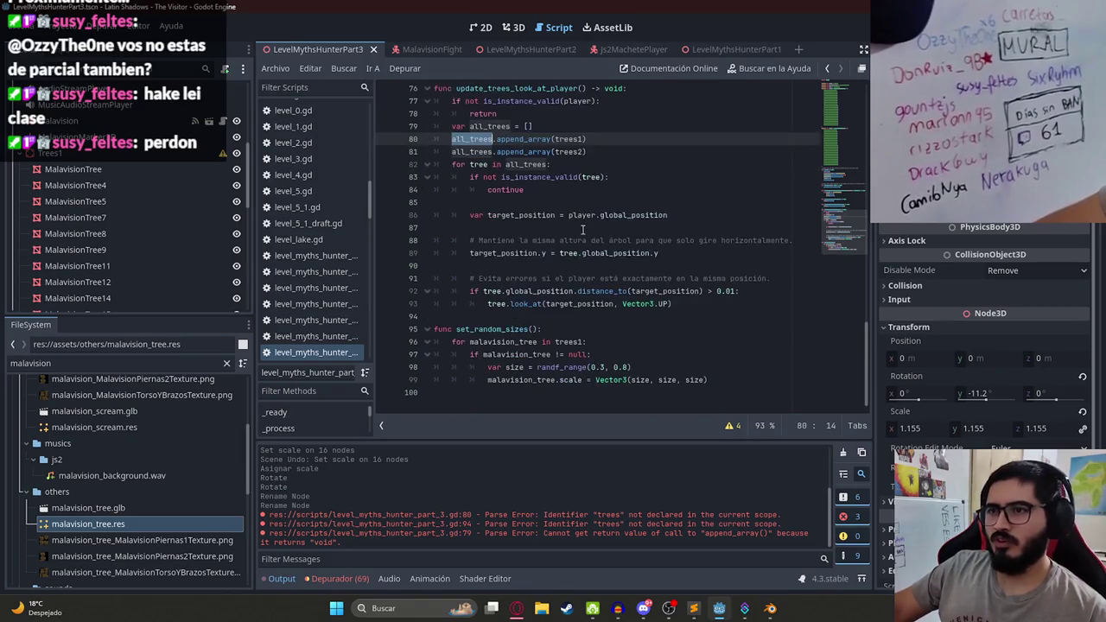
# Save the level scene and run the game with F5
pyautogui.rightClick(319, 48)
pyautogui.click(430, 146)
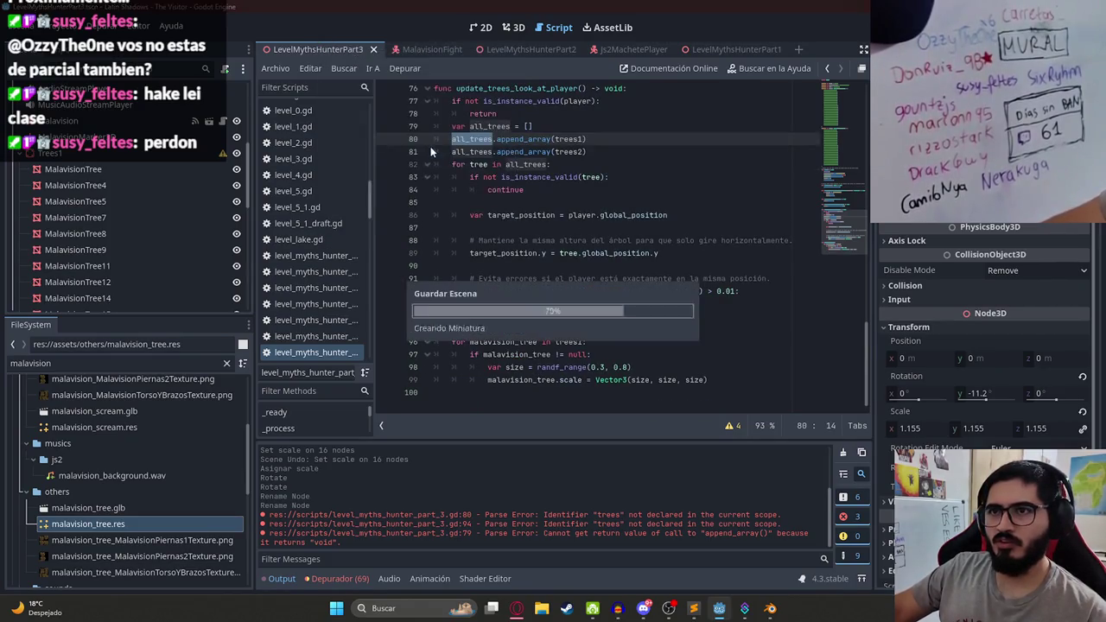
pyautogui.press('F5')
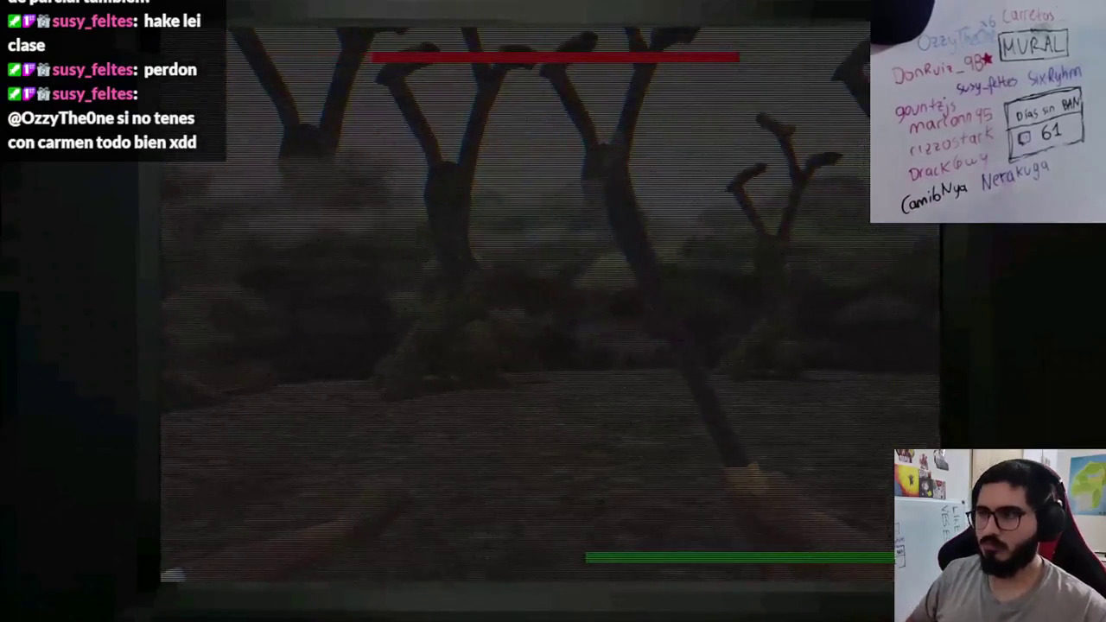
pyautogui.press('F8')
pyautogui.click(588, 151)
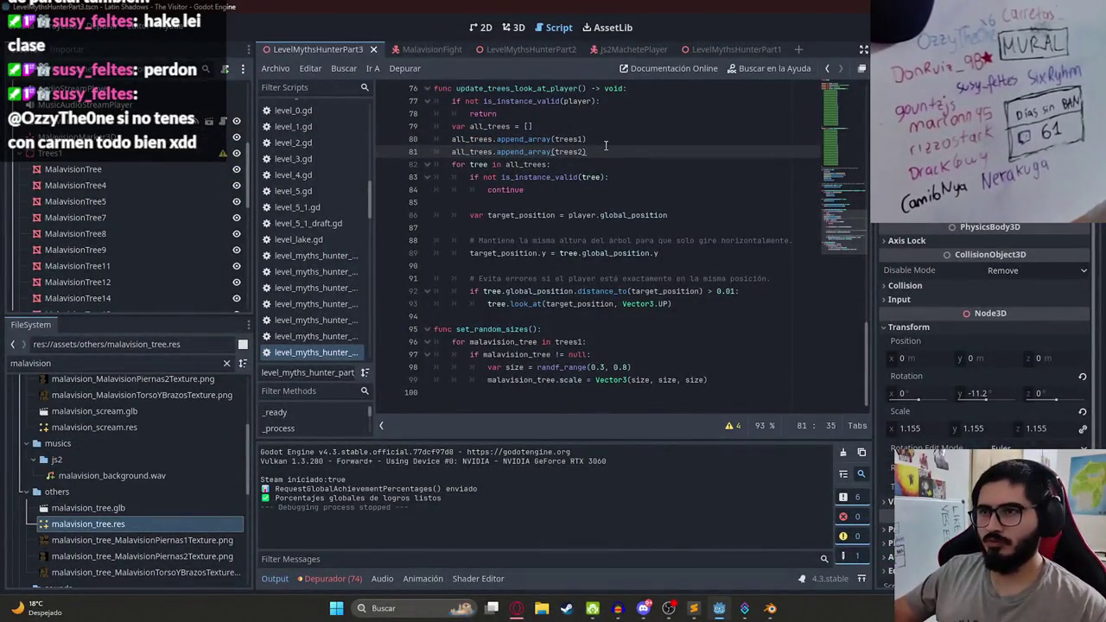
# Copy the all_trees lines into set_random_sizes and make its loop iterate over all_trees
pyautogui.moveTo(608, 150); pyautogui.dragTo(450, 128)
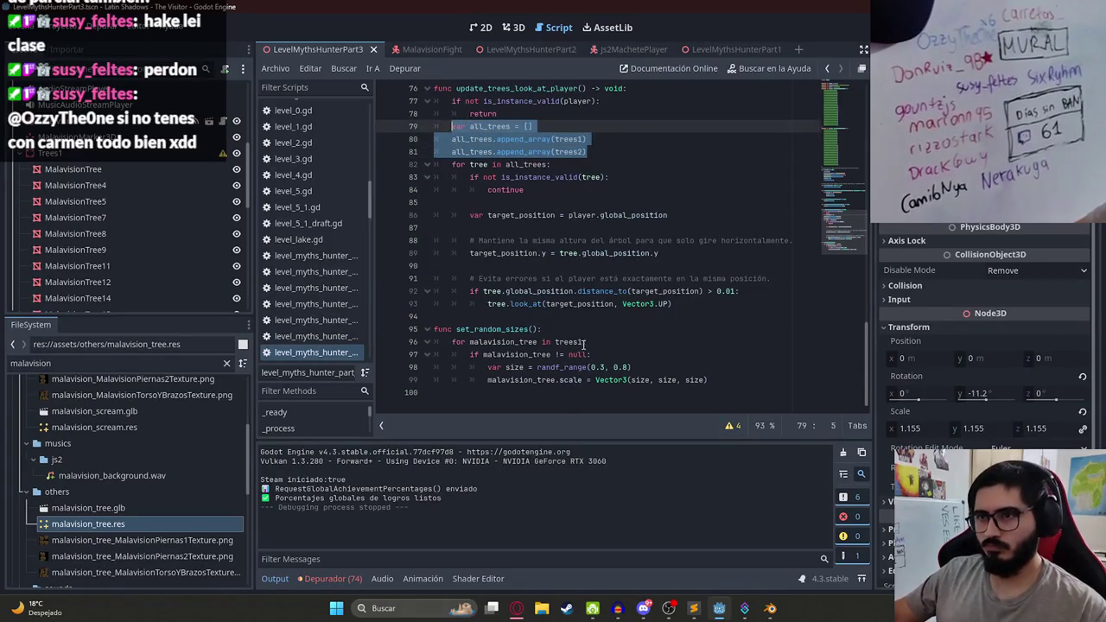
pyautogui.hotkey('ctrl', 'c')
pyautogui.click(549, 329)
pyautogui.press('Return')
pyautogui.hotkey('ctrl', 'v')
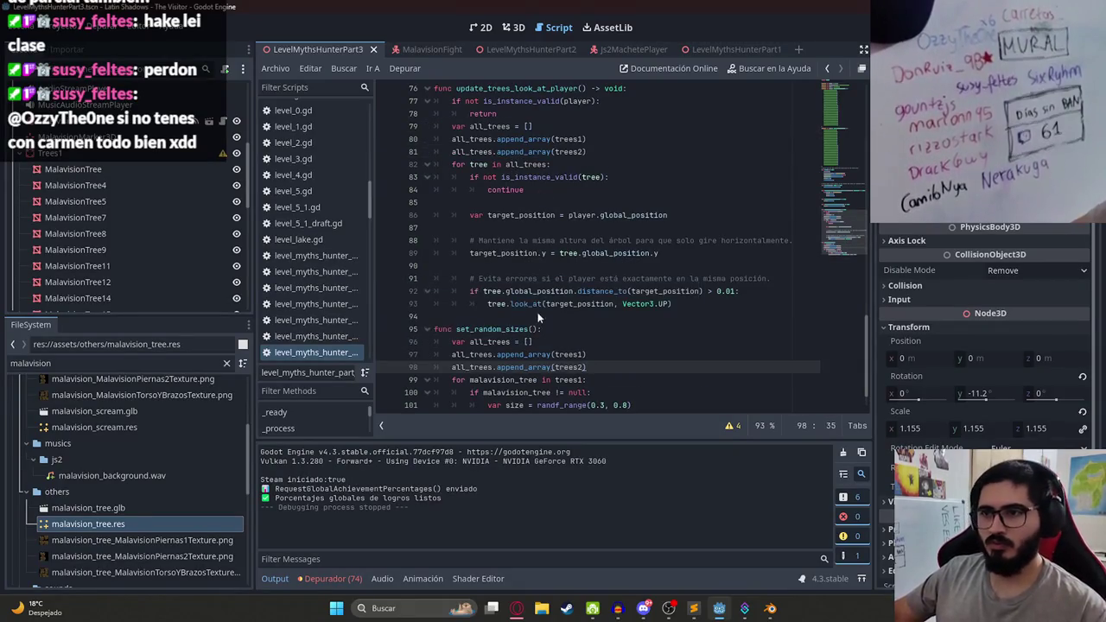
pyautogui.doubleClick(571, 380)
pyautogui.write('all_')
pyautogui.press('Return')
# Save the level scene and launch the game with F5
pyautogui.rightClick(328, 50)
pyautogui.click(423, 141)
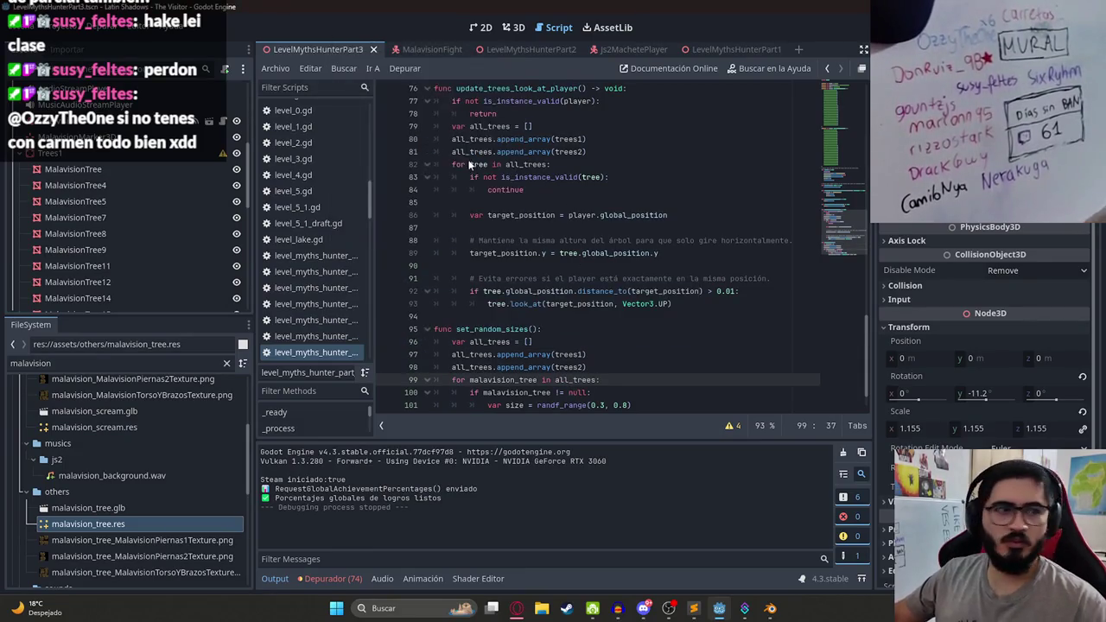
pyautogui.press('F5')
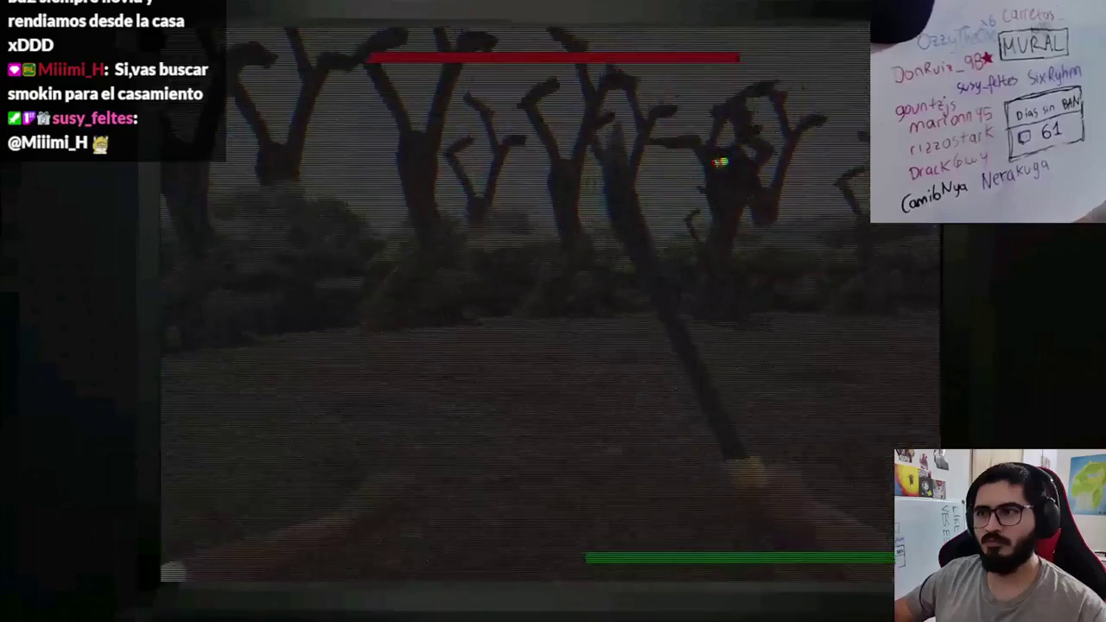
# Stop the running game with F8 after the playtest
pyautogui.press('F8')
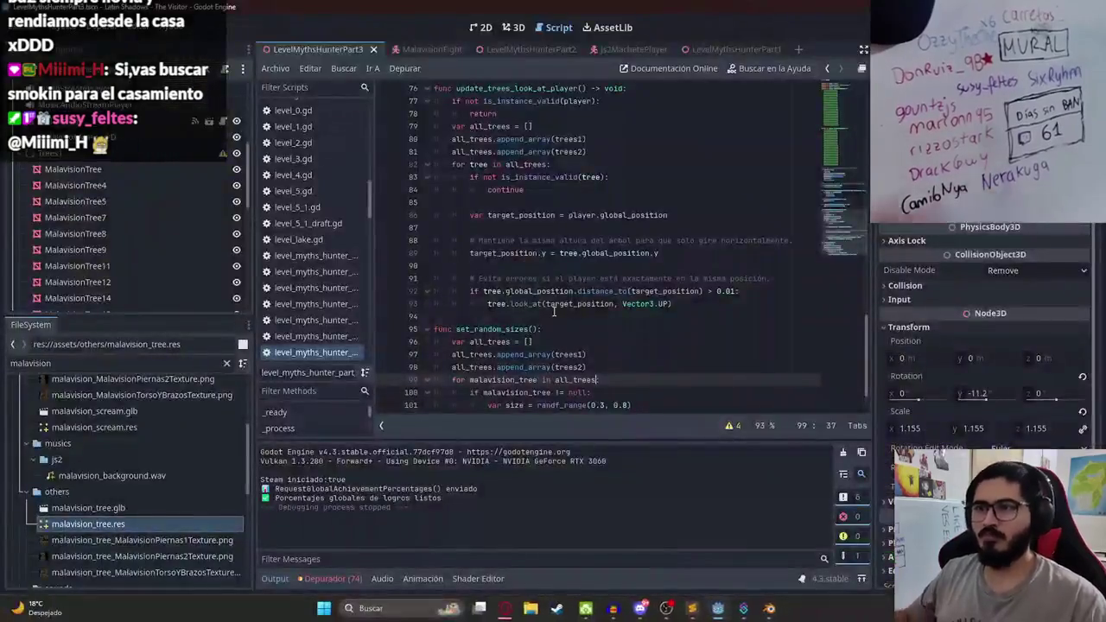
pyautogui.scroll(5, 126, 228)
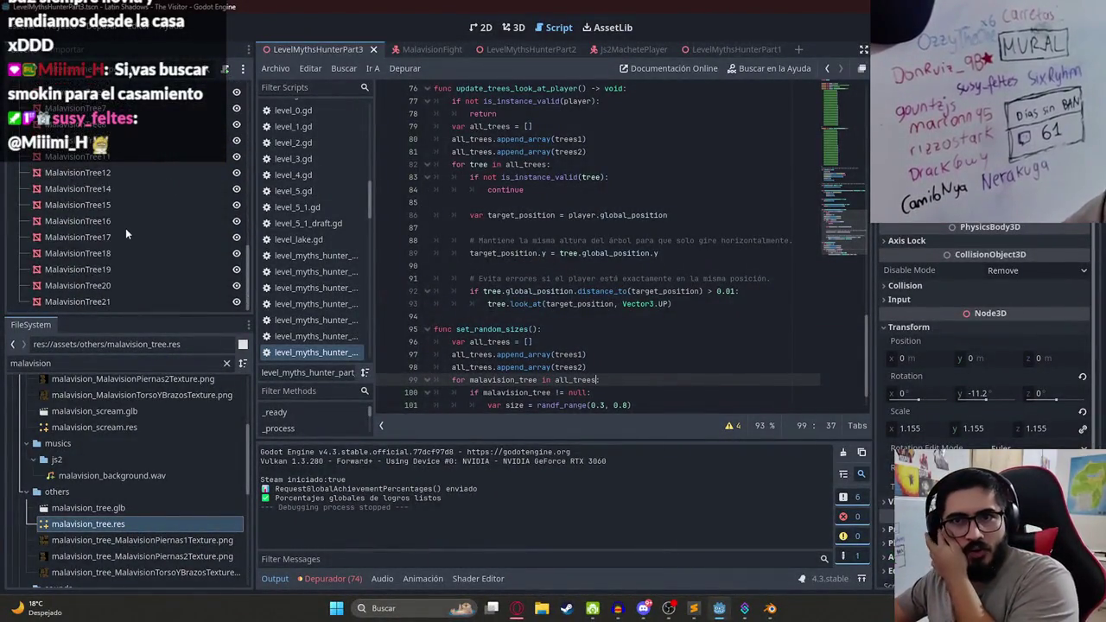
pyautogui.click(106, 175)
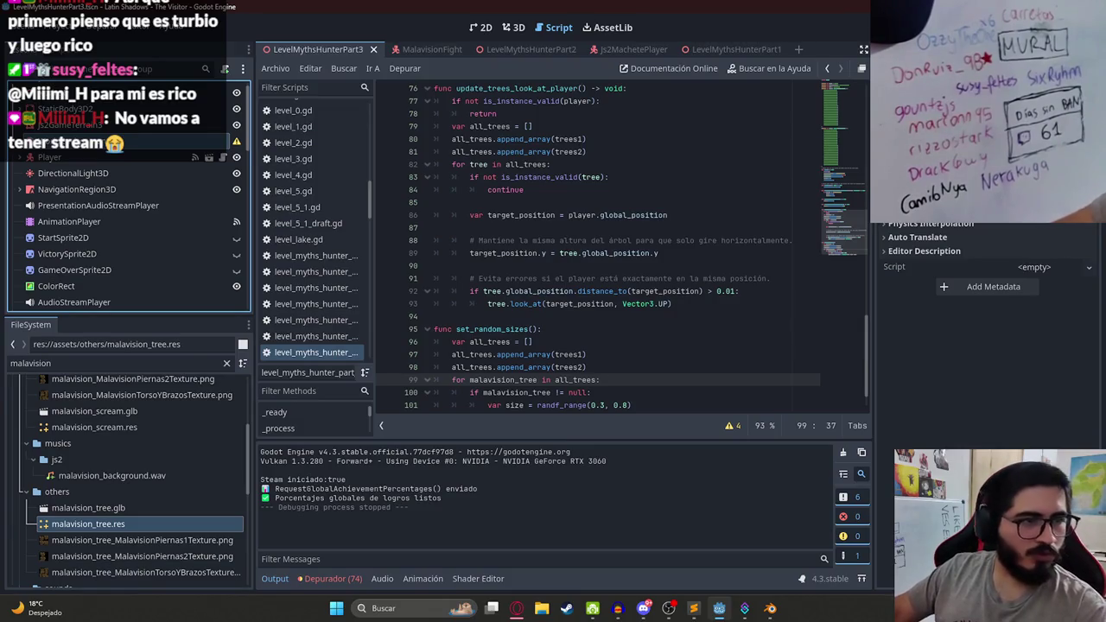
pyautogui.click(556, 214)
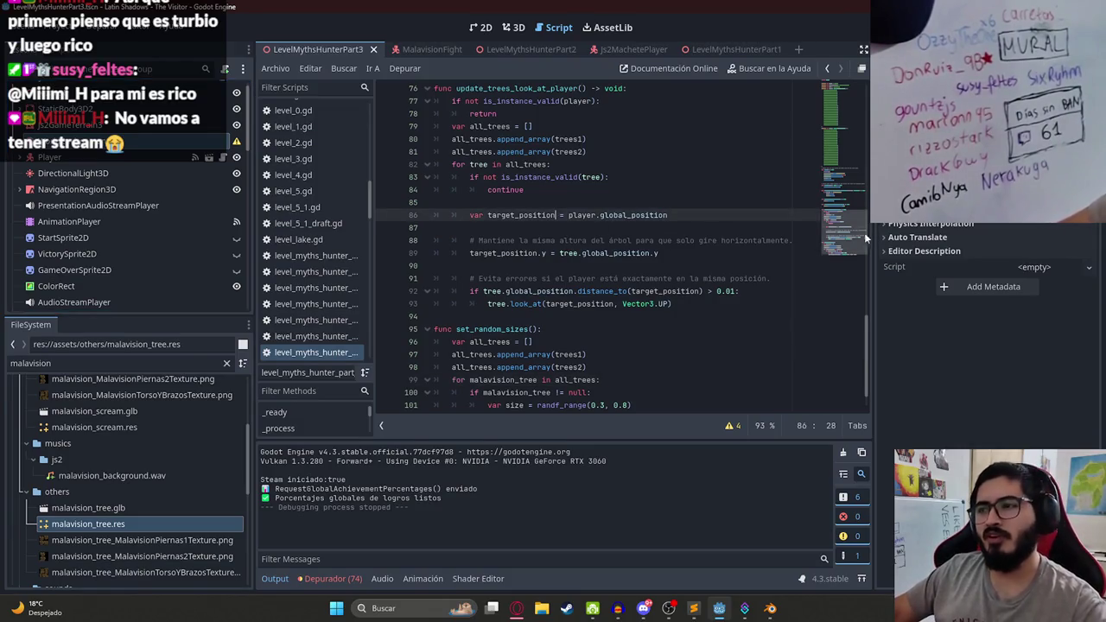
pyautogui.scroll(-1, 829, 246)
pyautogui.rightClick(323, 48)
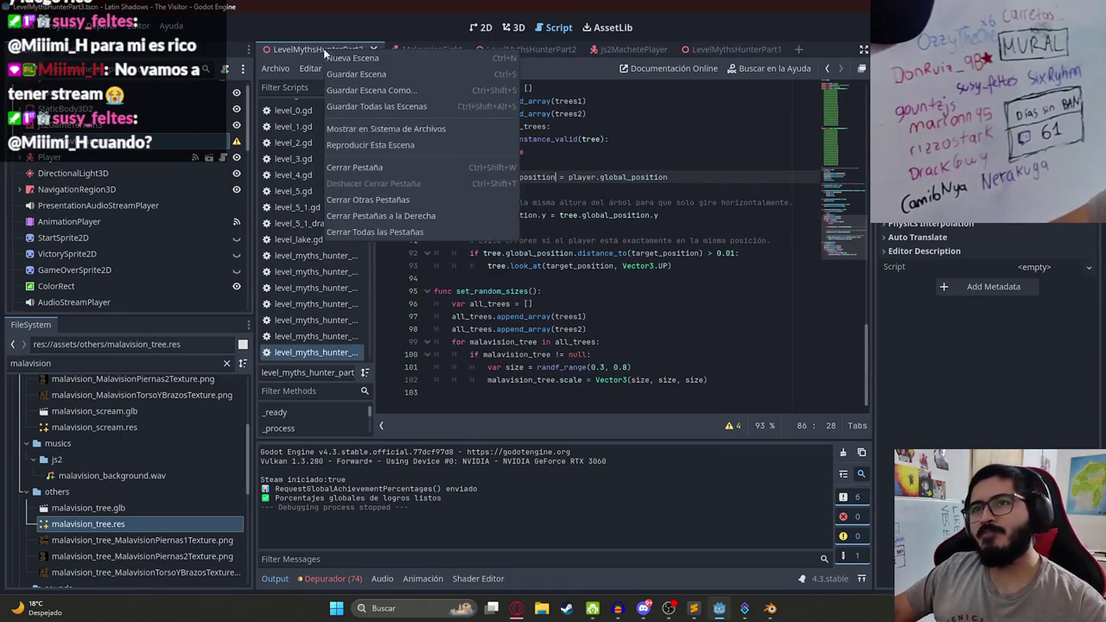
# Briefly run the level, then assign a Js2Level environment resource via 'js' search and relaunch
pyautogui.click(368, 141)
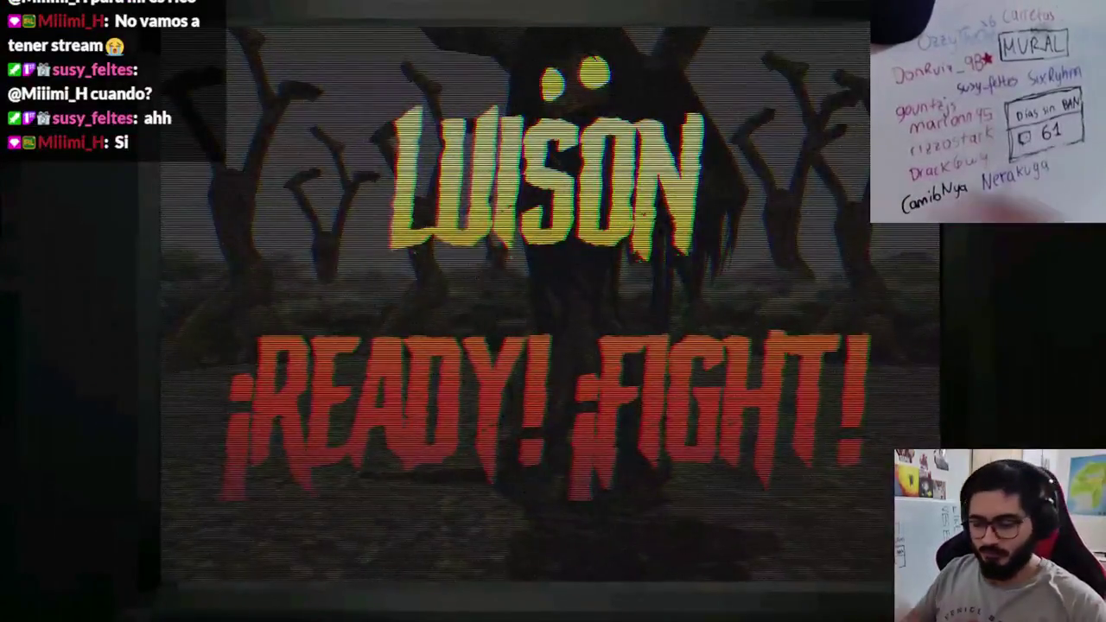
pyautogui.press('Escape')
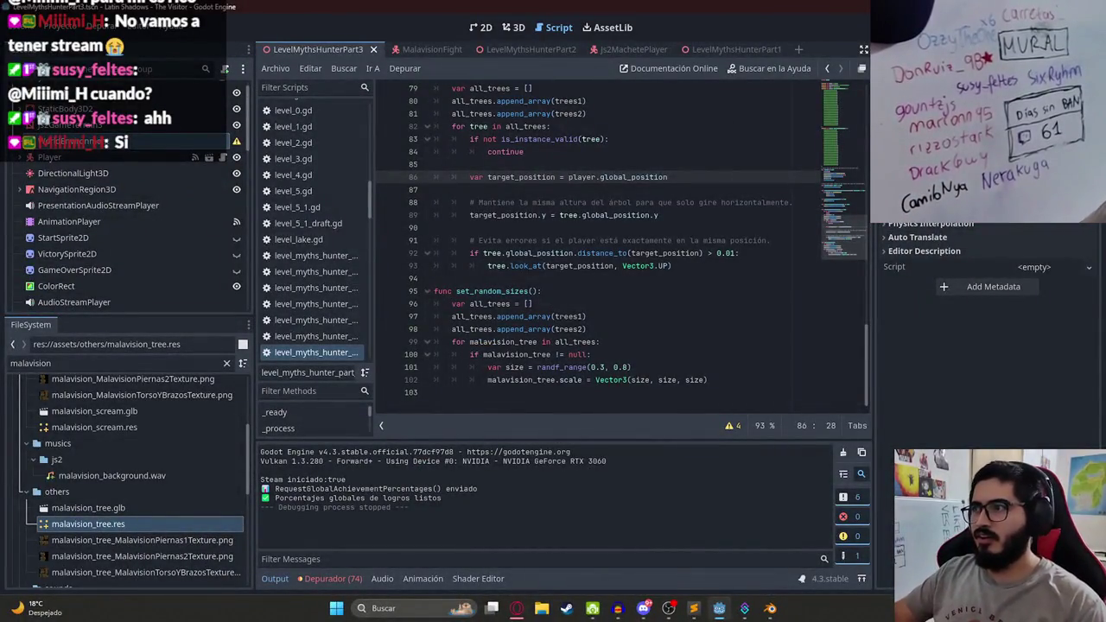
pyautogui.hotkey('shift', 'alt', 'o')
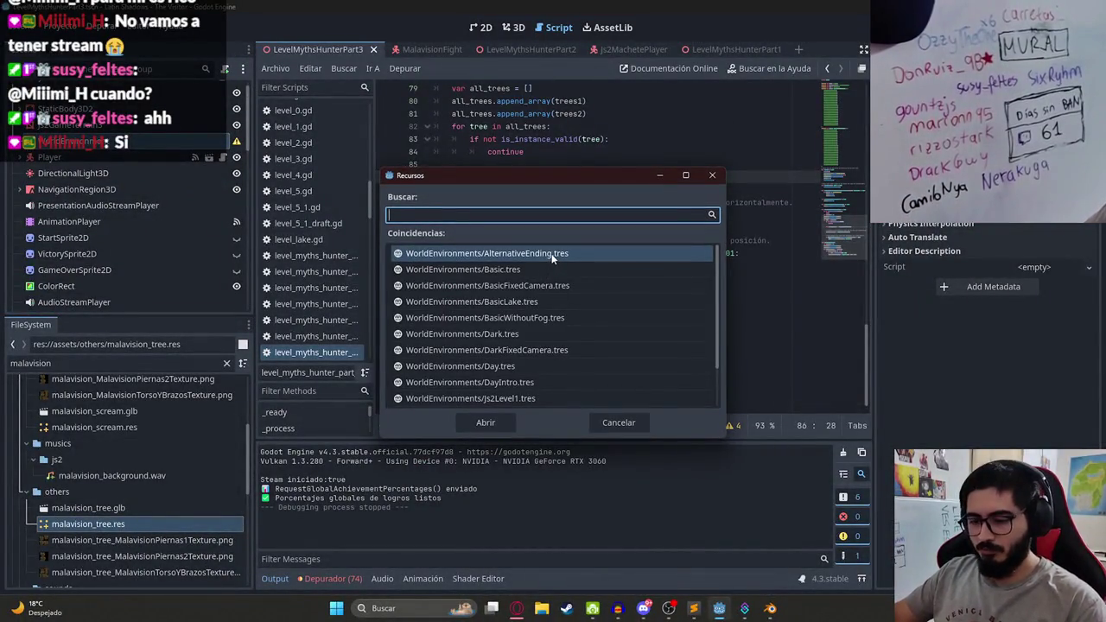
pyautogui.write('js')
pyautogui.click(518, 270)
pyautogui.doubleClick(518, 269)
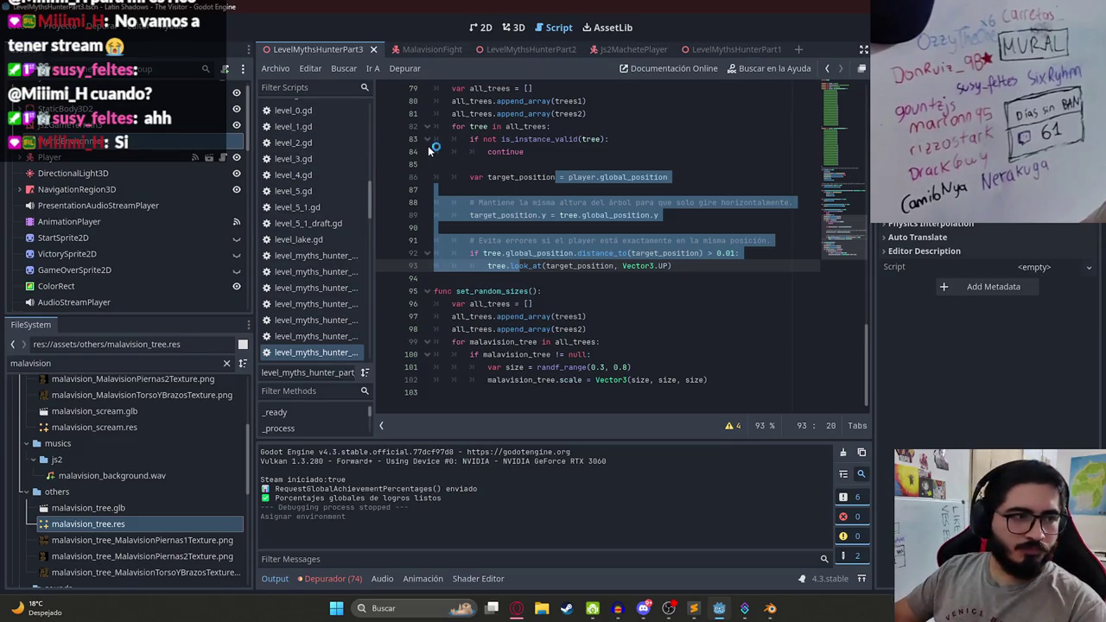
pyautogui.press('F5')
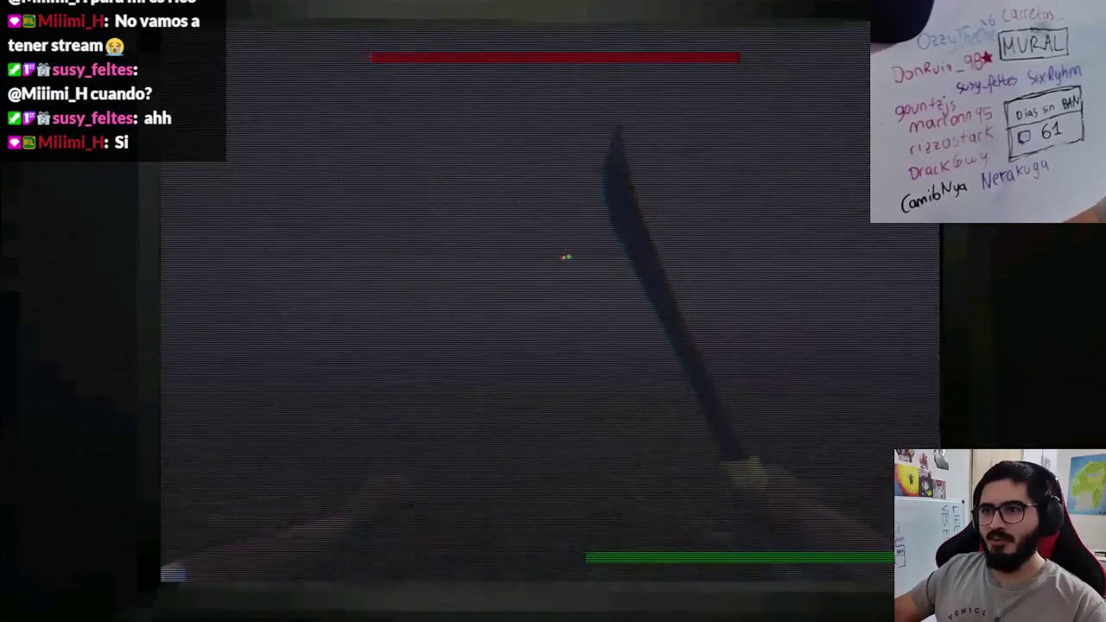
# Strike the Luison boss seven times with the knife to lower its red health bar
pyautogui.click(551, 302)
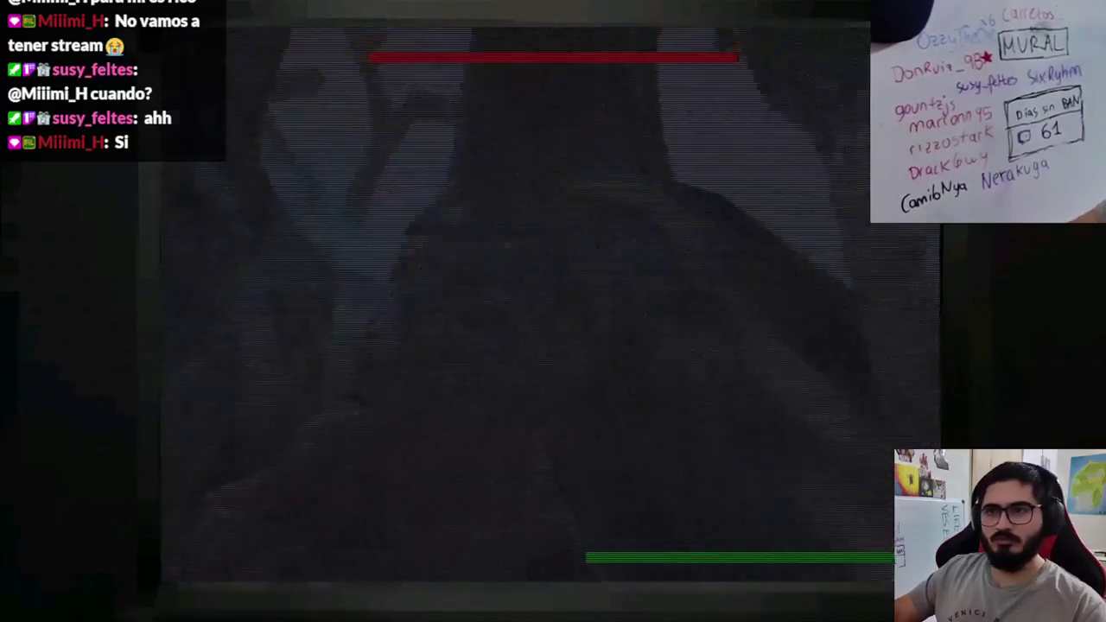
pyautogui.click(550, 302)
pyautogui.click(550, 302)
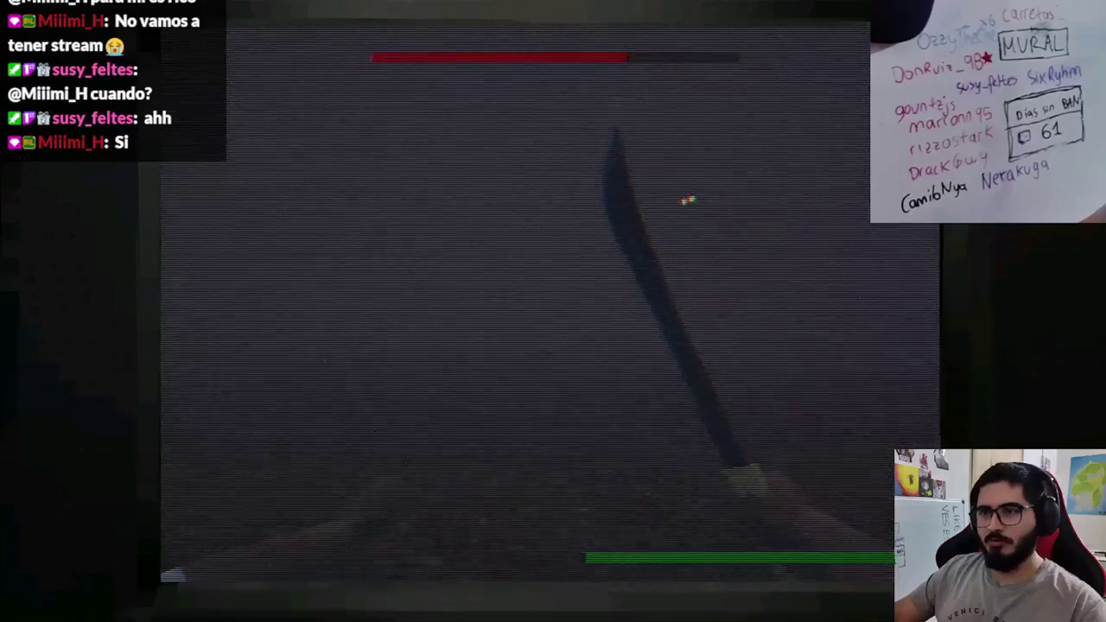
pyautogui.click(551, 302)
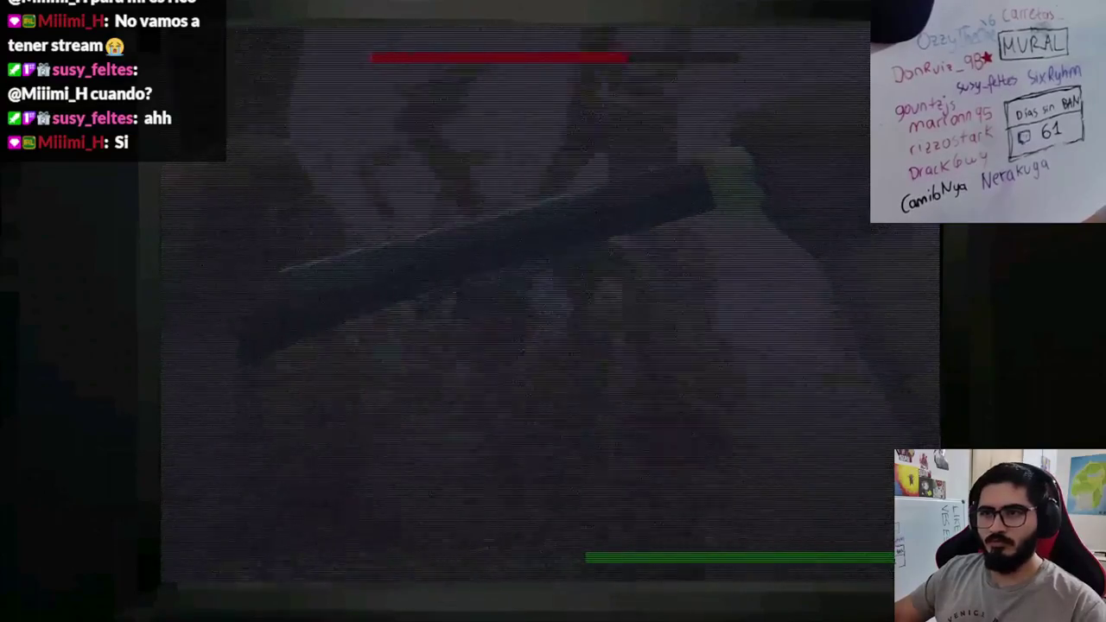
pyautogui.click(551, 303)
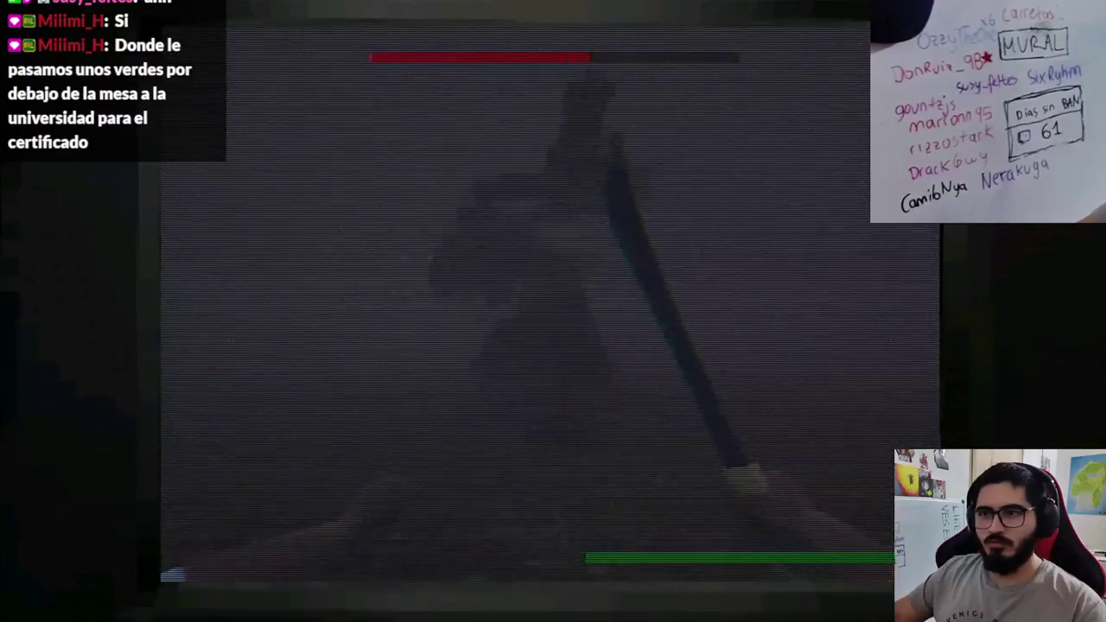
pyautogui.click(550, 302)
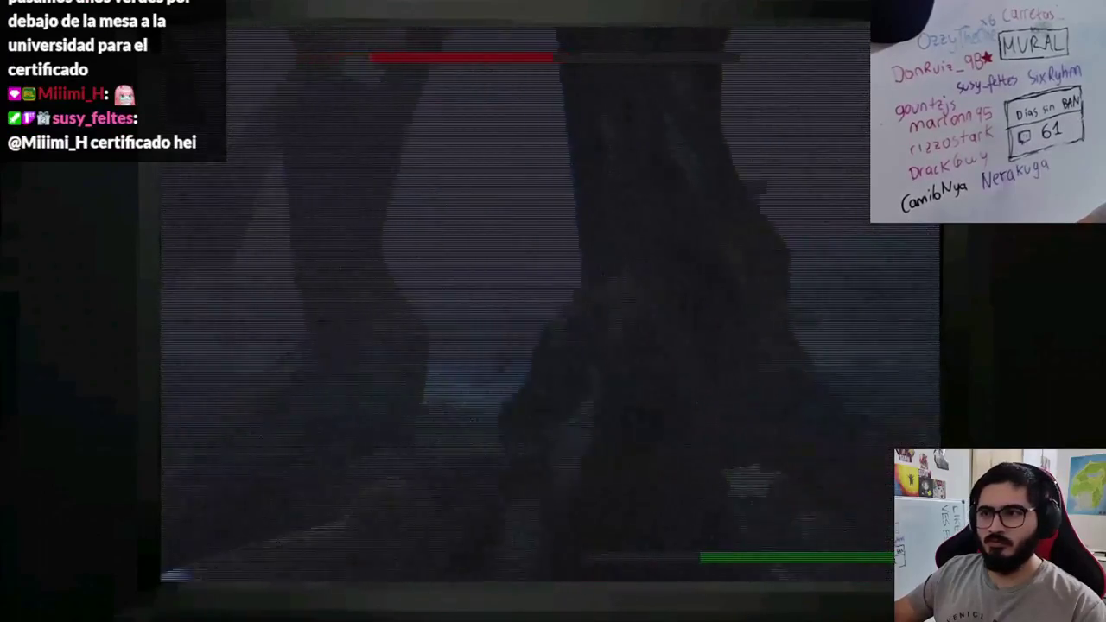
pyautogui.click(552, 311)
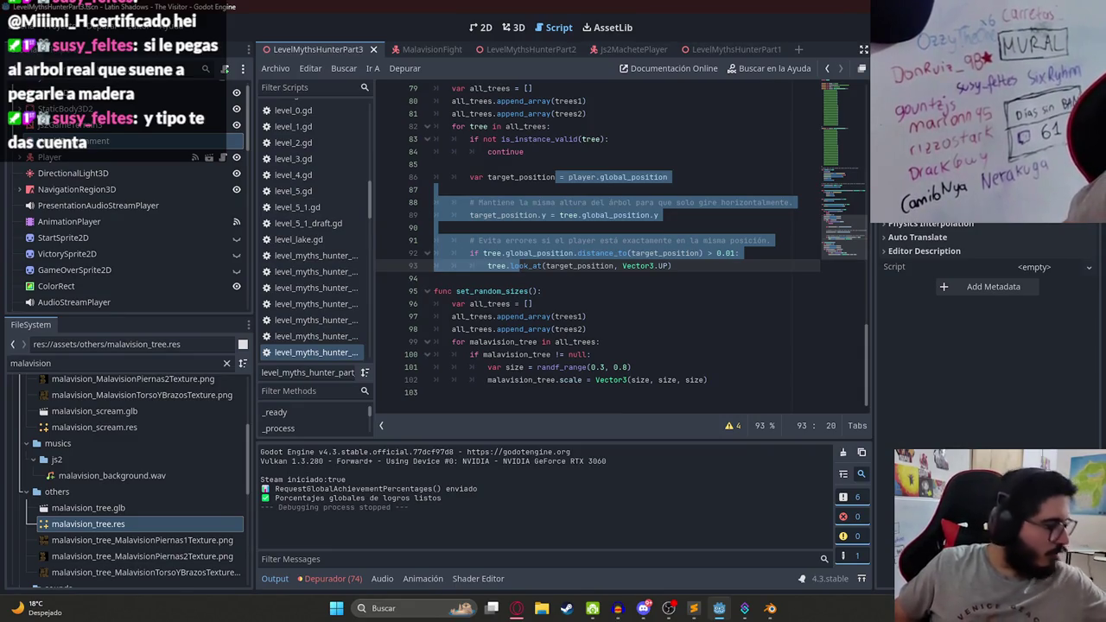
# Open the Pixabay site in a new browser tab
pyautogui.click(602, 227)
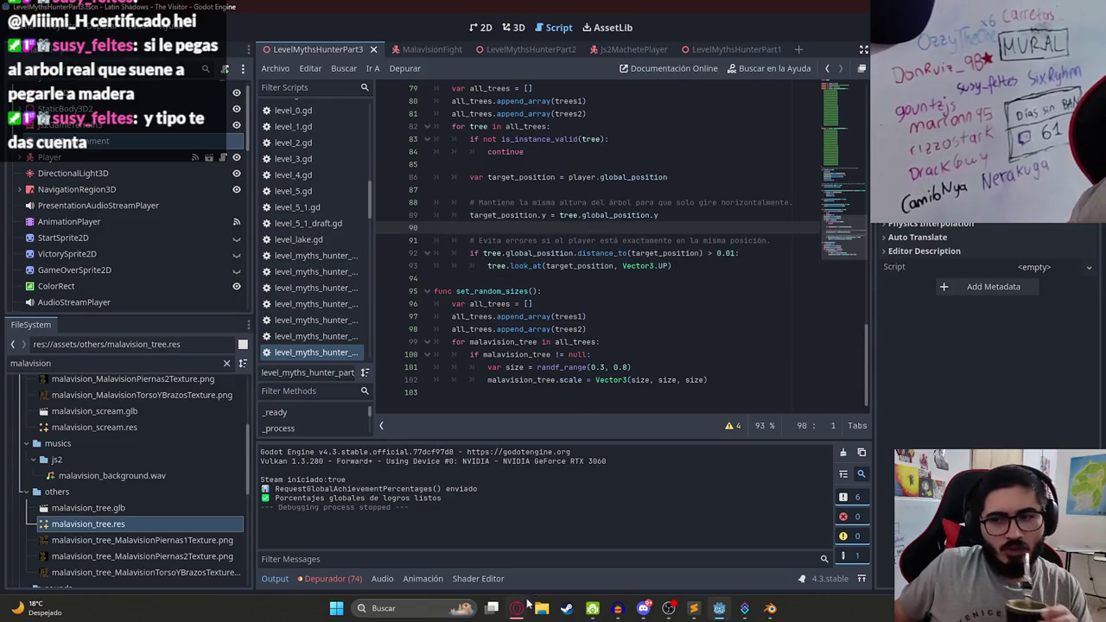
pyautogui.click(521, 608)
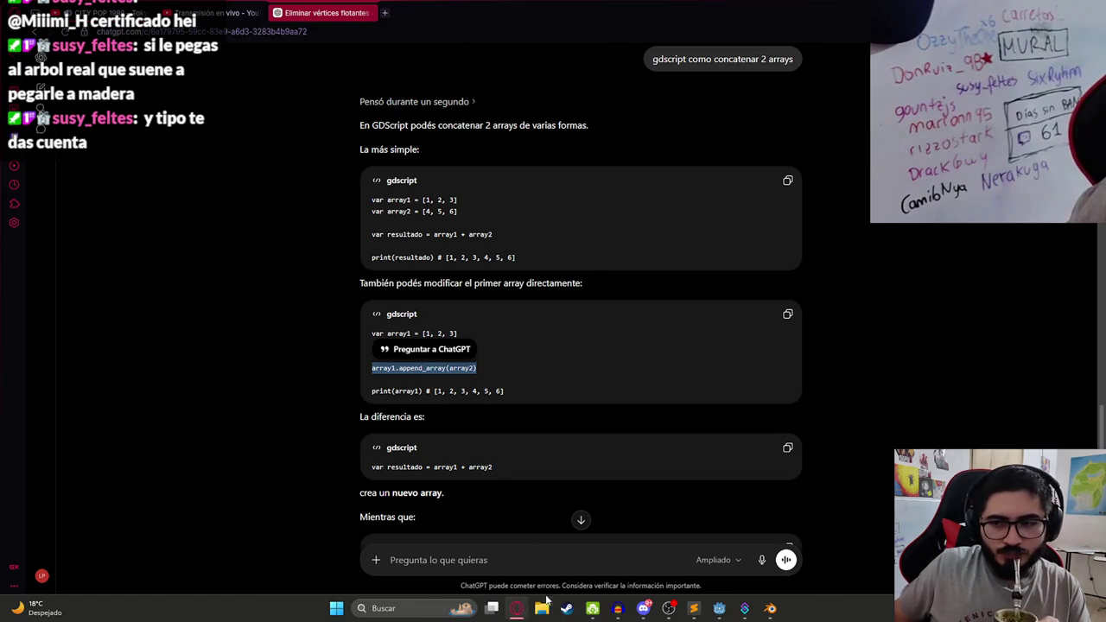
pyautogui.click(385, 14)
pyautogui.write('pix')
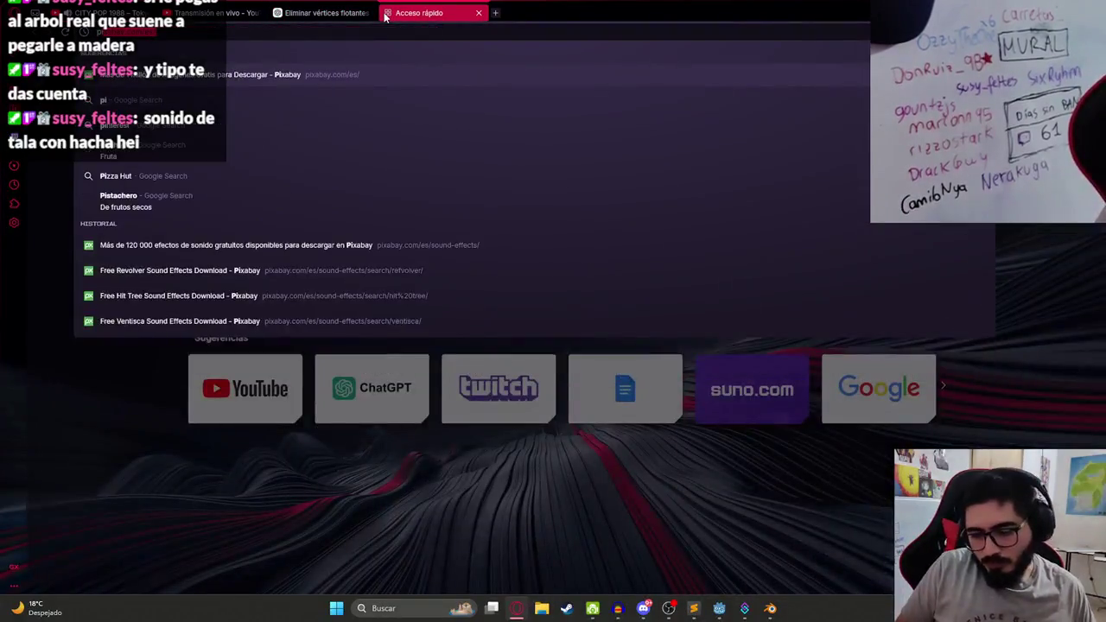
pyautogui.press('Return')
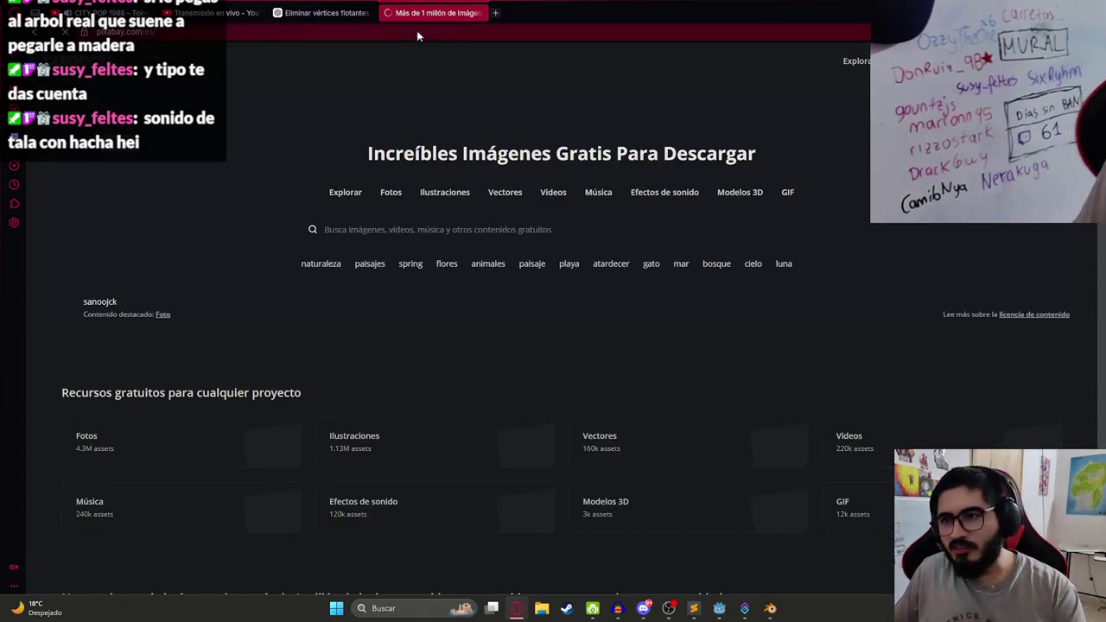
# Back in Godot's 3D top view, duplicate the Trees2 group into Trees3
pyautogui.hotkey('alt', 'Tab')
pyautogui.click(510, 29)
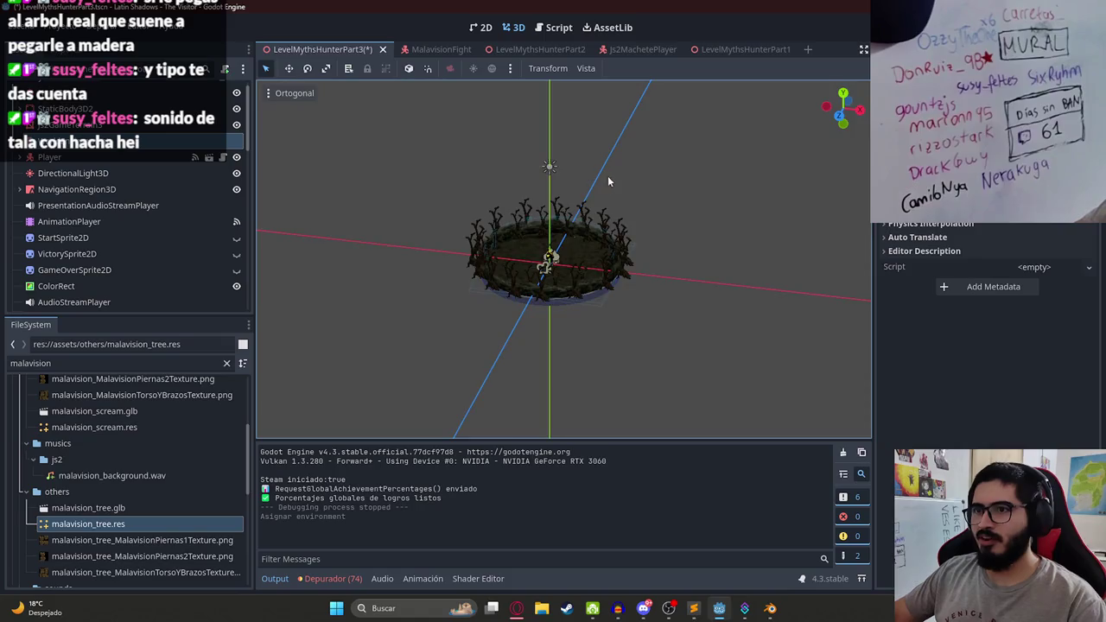
pyautogui.moveTo(607, 175); pyautogui.dragTo(573, 350)
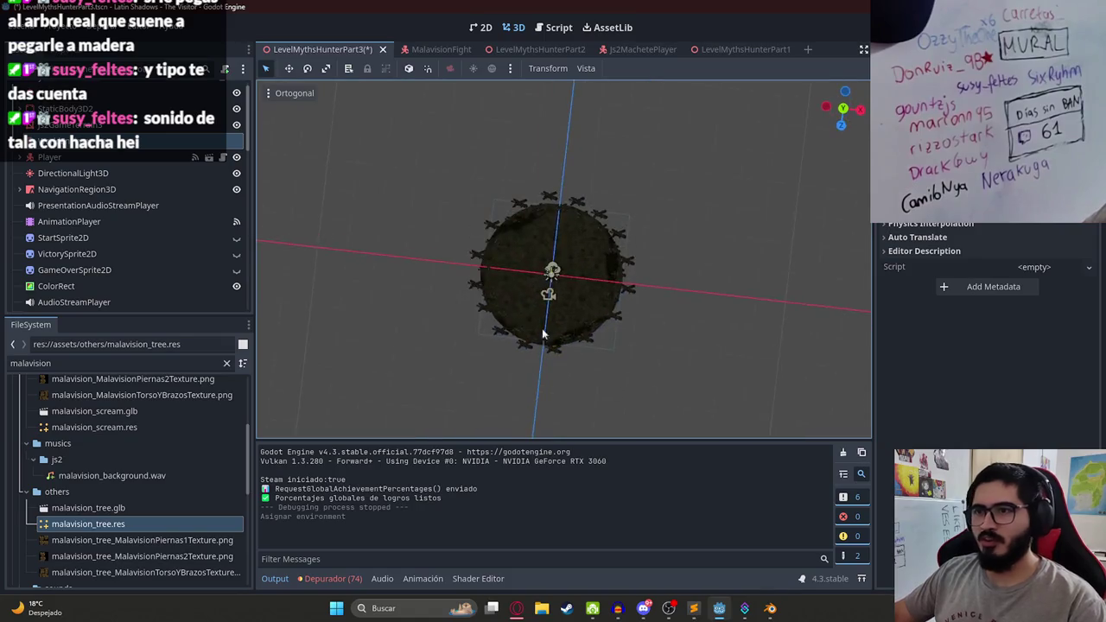
pyautogui.scroll(5, 484, 252)
pyautogui.scroll(-5, 147, 234)
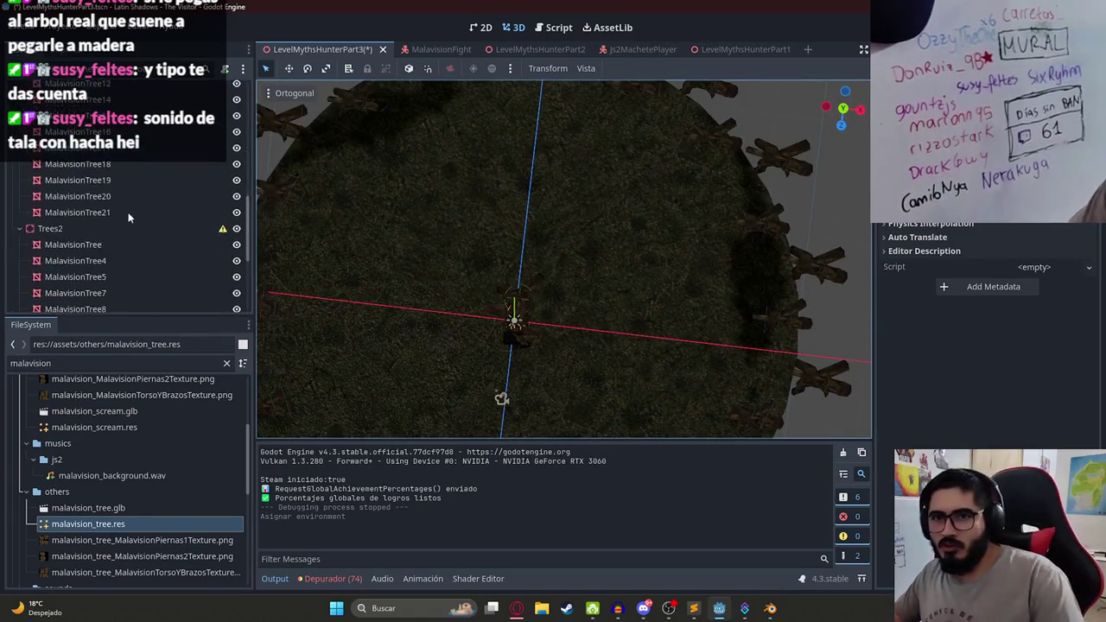
pyautogui.click(74, 228)
pyautogui.hotkey('ctrl', 'd')
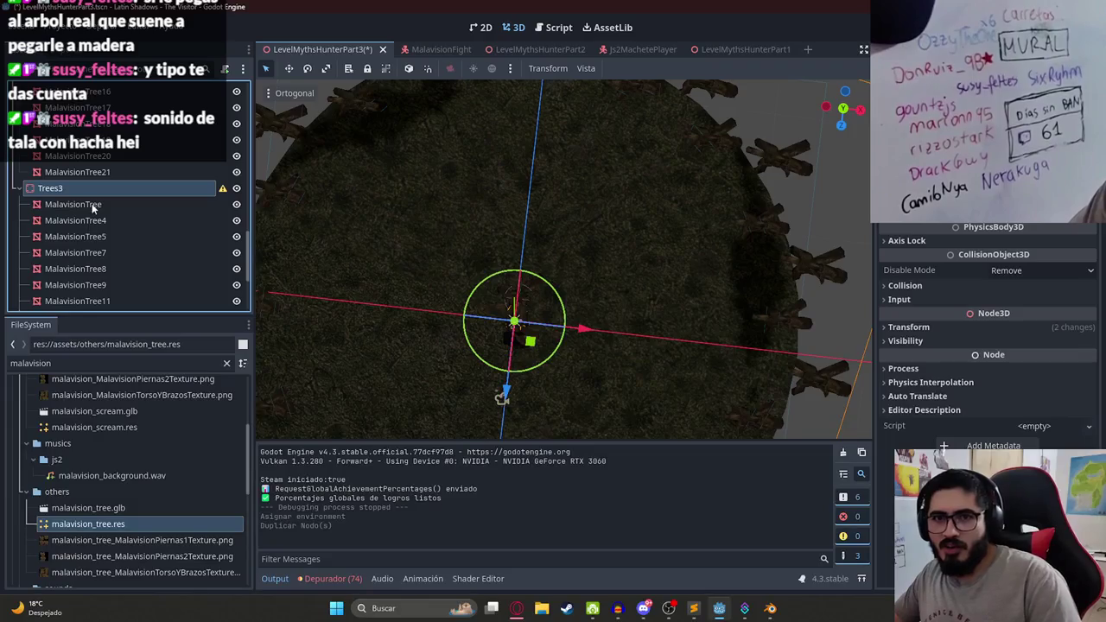
# Delete every copied tree under Trees3 except MalavisionTree and MalavisionTree4
pyautogui.click(93, 235)
pyautogui.scroll(-3, 93, 234)
pyautogui.click(110, 297)
pyautogui.rightClick(110, 297)
pyautogui.click(230, 537)
pyautogui.press('Return')
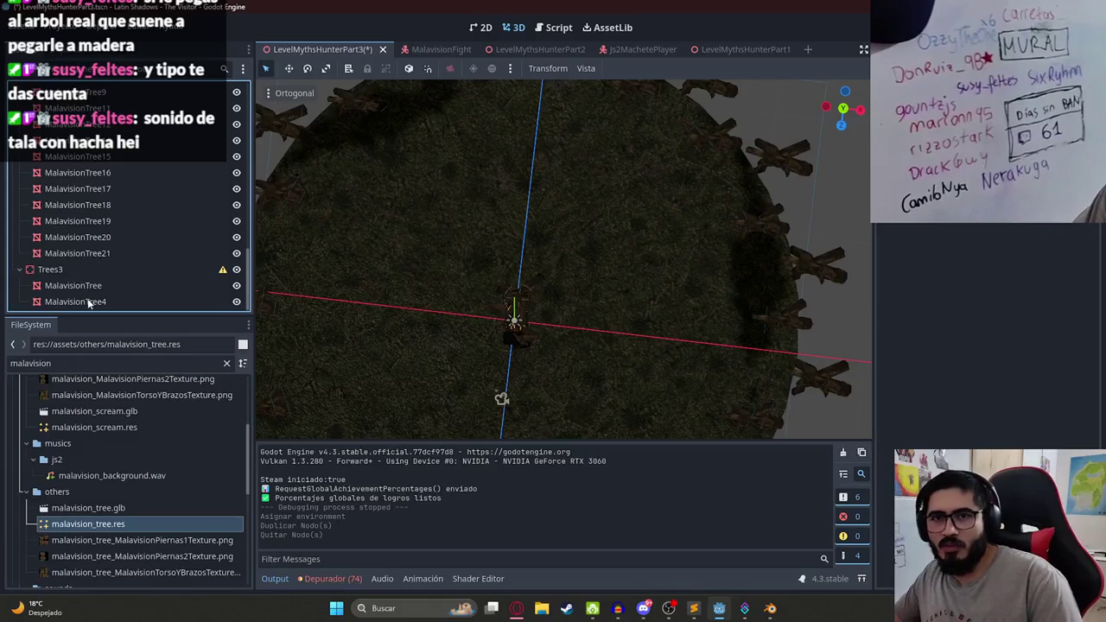
# Move MalavisionTree and MalavisionTree4 onto the arena floor near the centre
pyautogui.click(95, 285)
pyautogui.moveTo(358, 163)
pyautogui.mouseDown()
pyautogui.moveTo(466, 177)
pyautogui.moveTo(606, 219)
pyautogui.moveTo(627, 230)
pyautogui.moveTo(647, 267)
pyautogui.mouseUp()
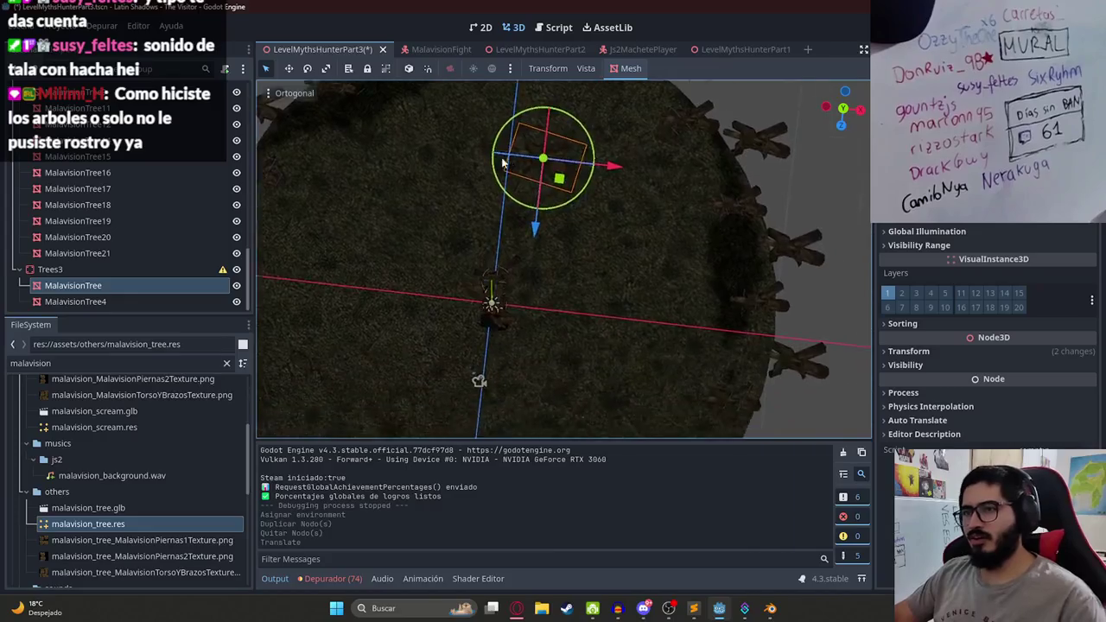
pyautogui.scroll(3, 510, 166)
pyautogui.moveTo(509, 165); pyautogui.dragTo(607, 250)
pyautogui.moveTo(654, 304); pyautogui.dragTo(643, 350)
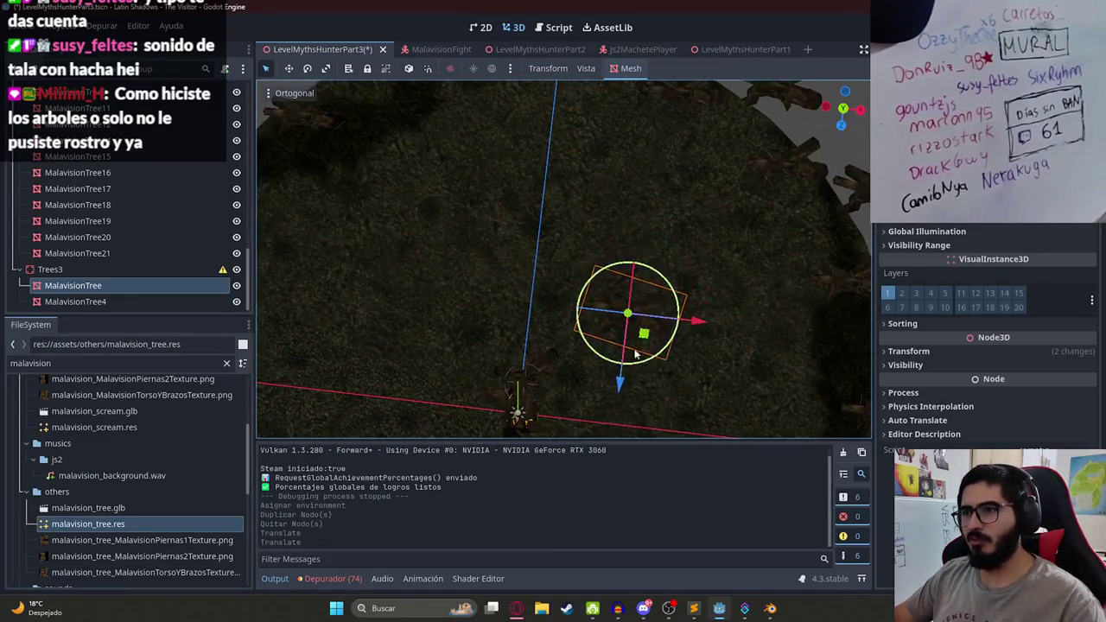
pyautogui.click(171, 298)
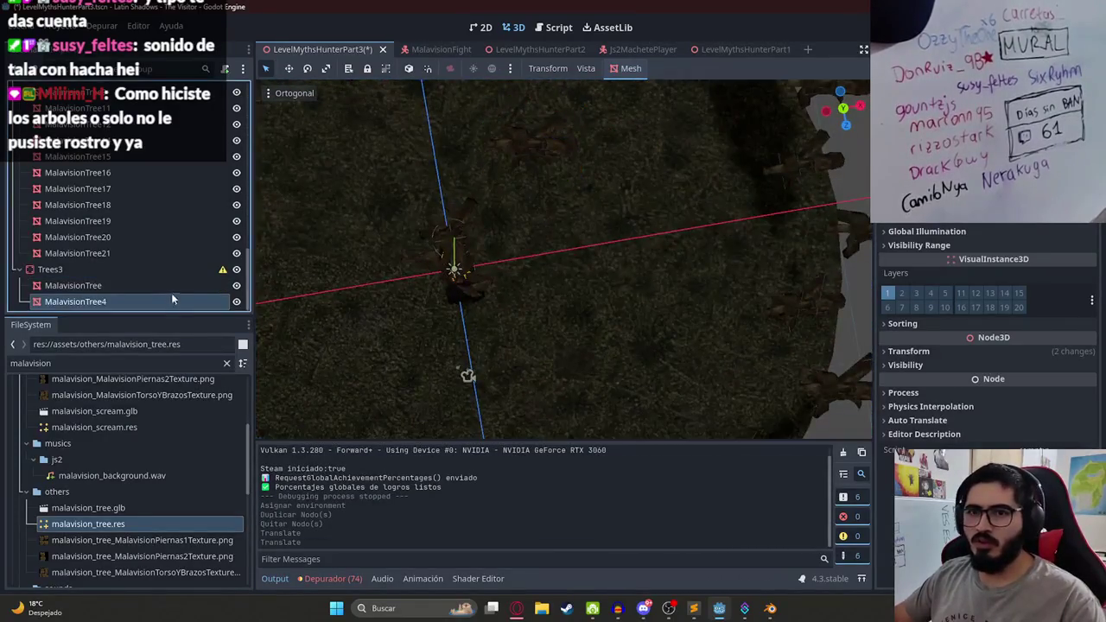
pyautogui.scroll(-5, 386, 190)
pyautogui.moveTo(353, 202); pyautogui.dragTo(487, 324)
# Fine-tune the positions of MalavisionTree and MalavisionTree4
pyautogui.click(206, 282)
pyautogui.moveTo(569, 221)
pyautogui.mouseDown()
pyautogui.moveTo(604, 226)
pyautogui.moveTo(595, 212)
pyautogui.mouseUp()
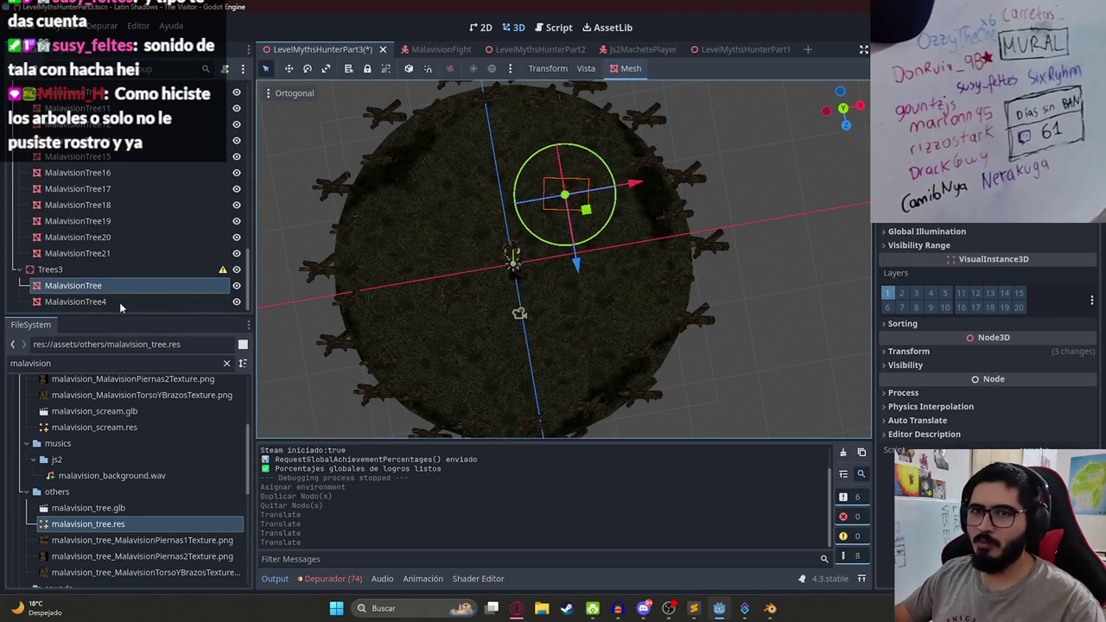
pyautogui.click(121, 302)
pyautogui.moveTo(491, 317)
pyautogui.mouseDown()
pyautogui.moveTo(474, 320)
pyautogui.moveTo(497, 348)
pyautogui.mouseUp()
pyautogui.moveTo(497, 347)
pyautogui.mouseDown()
pyautogui.moveTo(511, 187)
pyautogui.moveTo(538, 269)
pyautogui.moveTo(405, 285)
pyautogui.mouseUp()
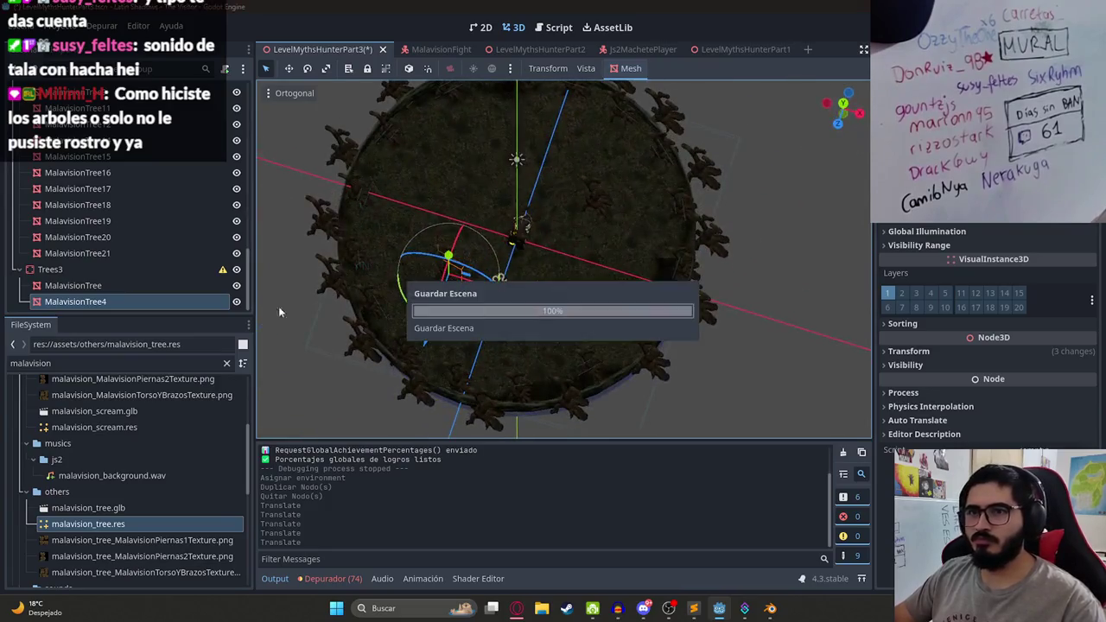
pyautogui.rightClick(134, 268)
# Add a CollisionShape3D child to Trees3 and give it a new shape
pyautogui.click(145, 215)
pyautogui.write('c')
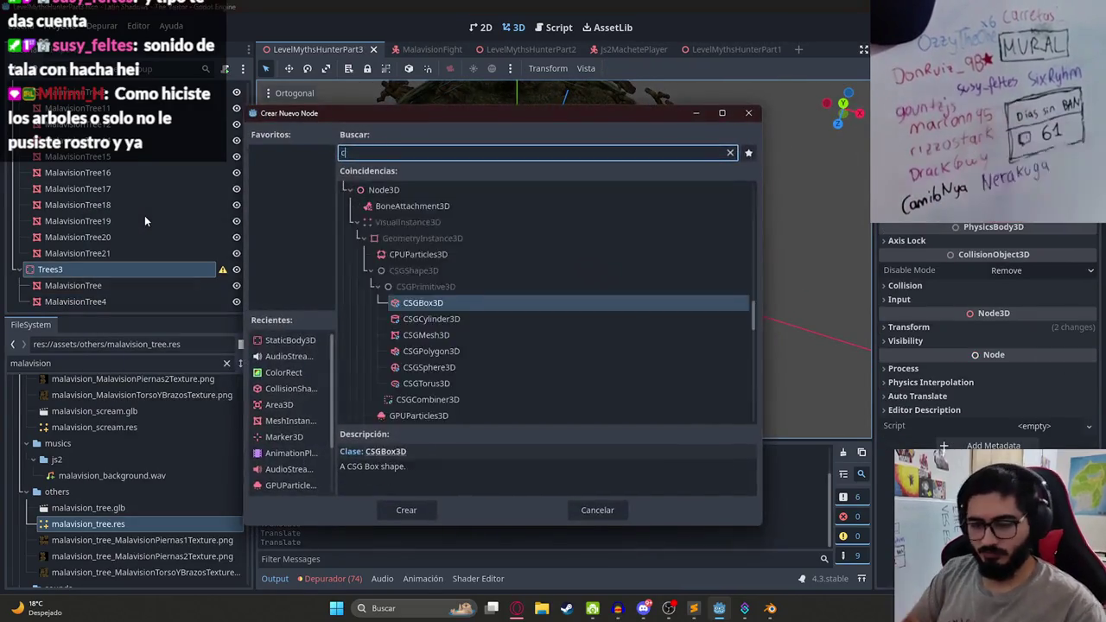
pyautogui.write('ollisionshape')
pyautogui.press('Return')
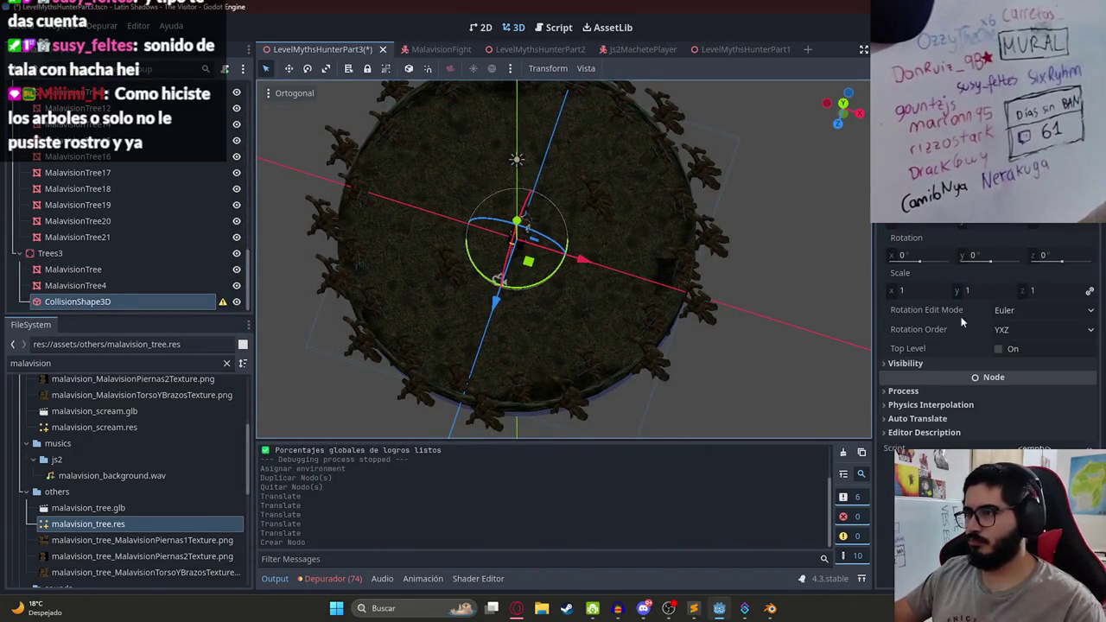
pyautogui.click(1020, 130)
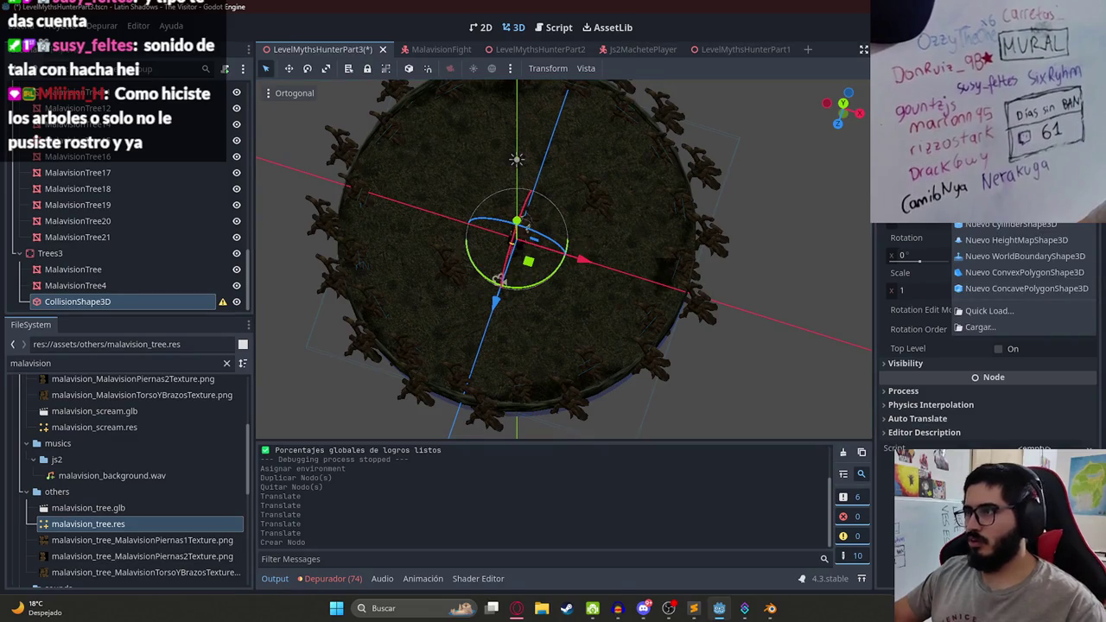
pyautogui.click(1006, 208)
# Move the collision shape beside the tree, then switch to Blender
pyautogui.scroll(6, 497, 284)
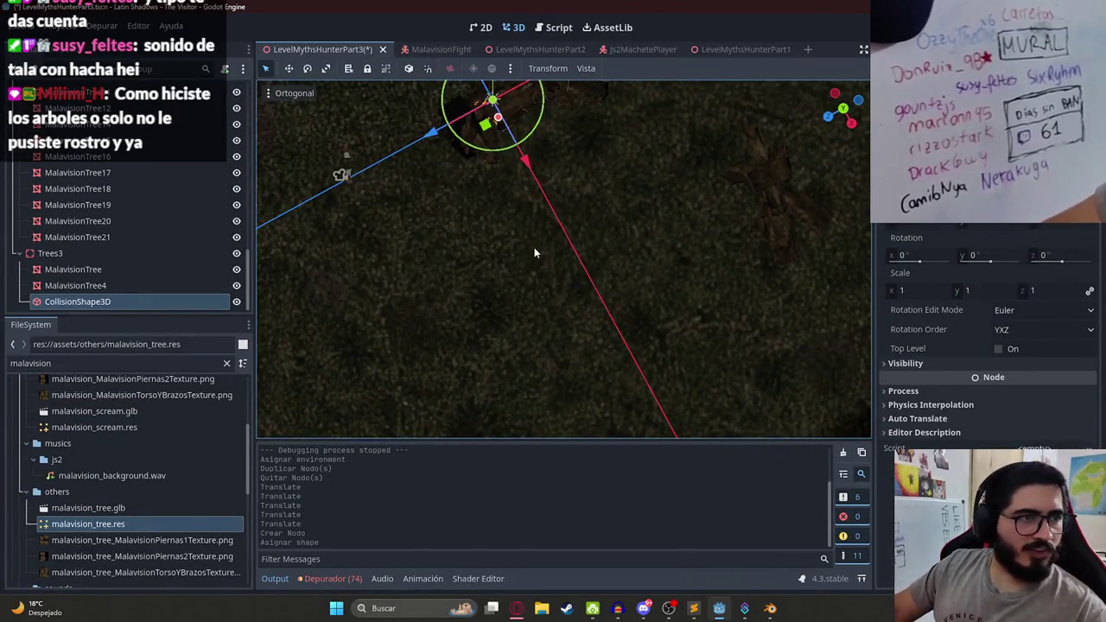
pyautogui.press('f')
pyautogui.moveTo(584, 269); pyautogui.dragTo(412, 296)
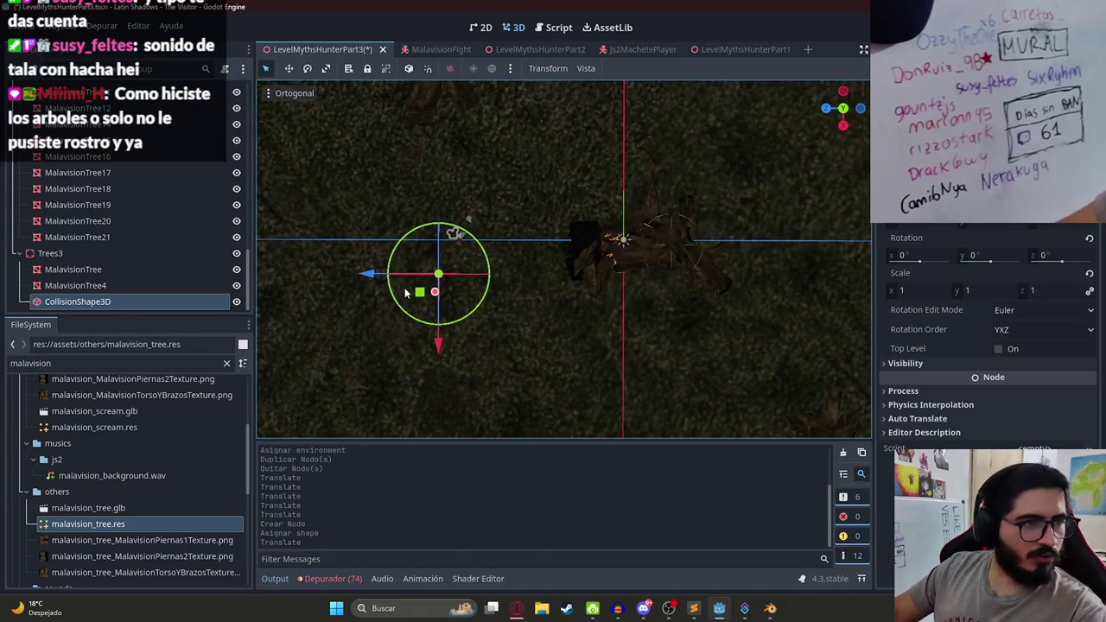
pyautogui.click(766, 611)
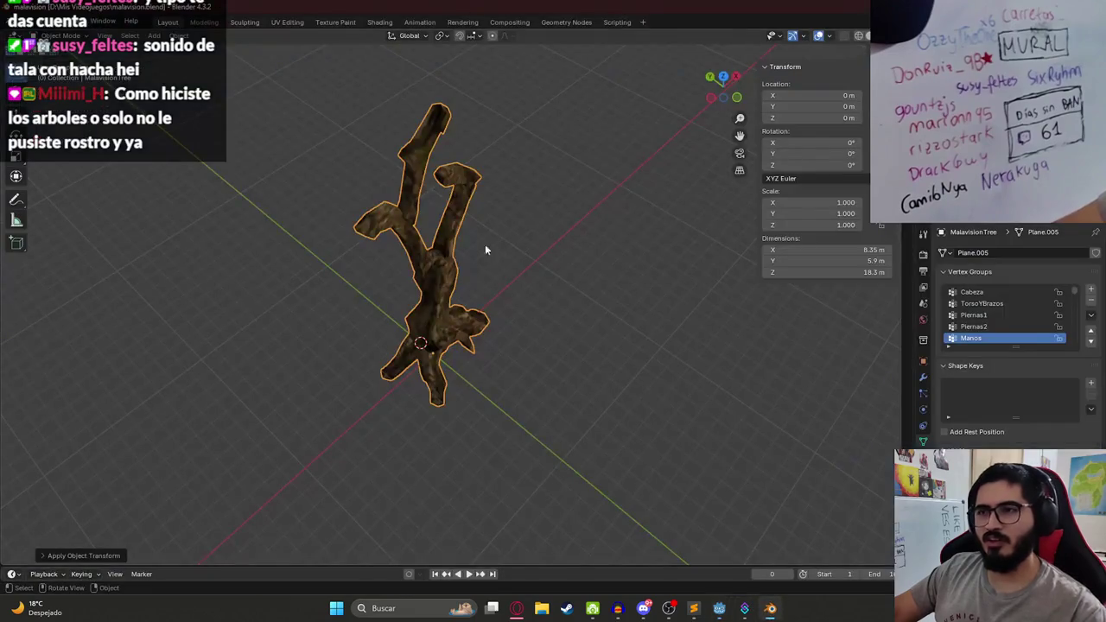
# In Blender, view the tree model from the front and pan down to its roots
pyautogui.press('KP_1')
pyautogui.scroll(2, 483, 328)
pyautogui.press('Tab')
pyautogui.press('Tab')
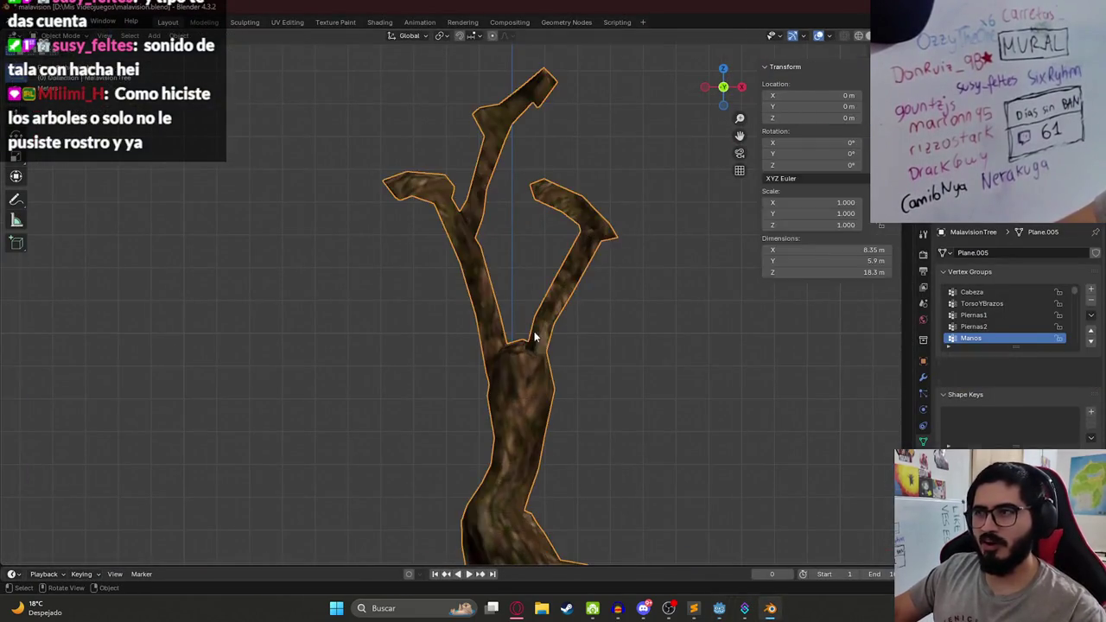
pyautogui.press('KP_0')
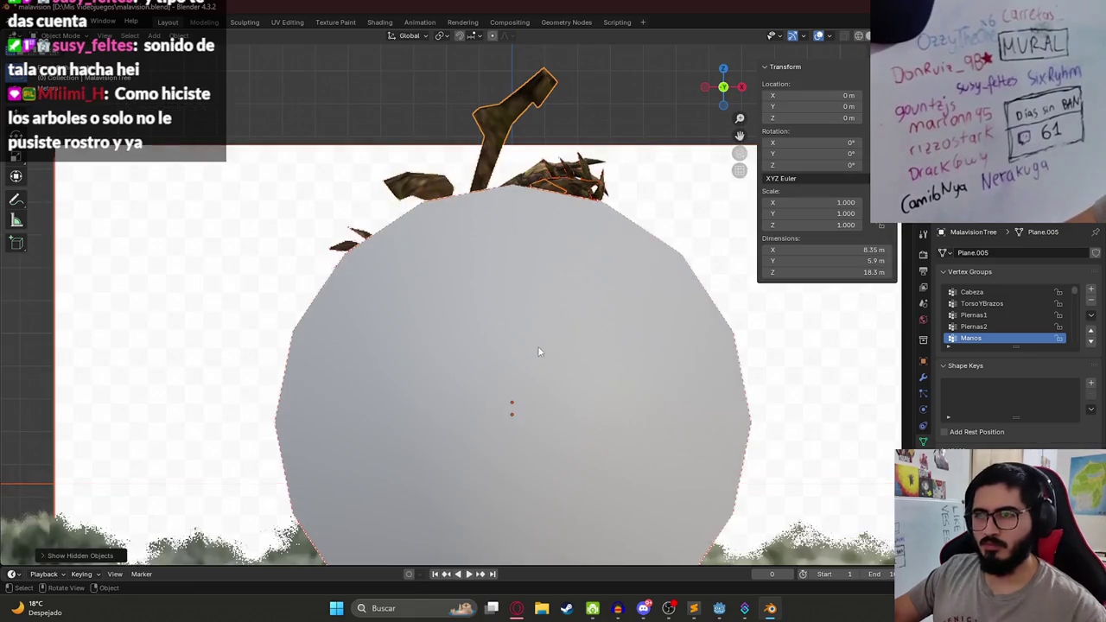
pyautogui.press('KP_0')
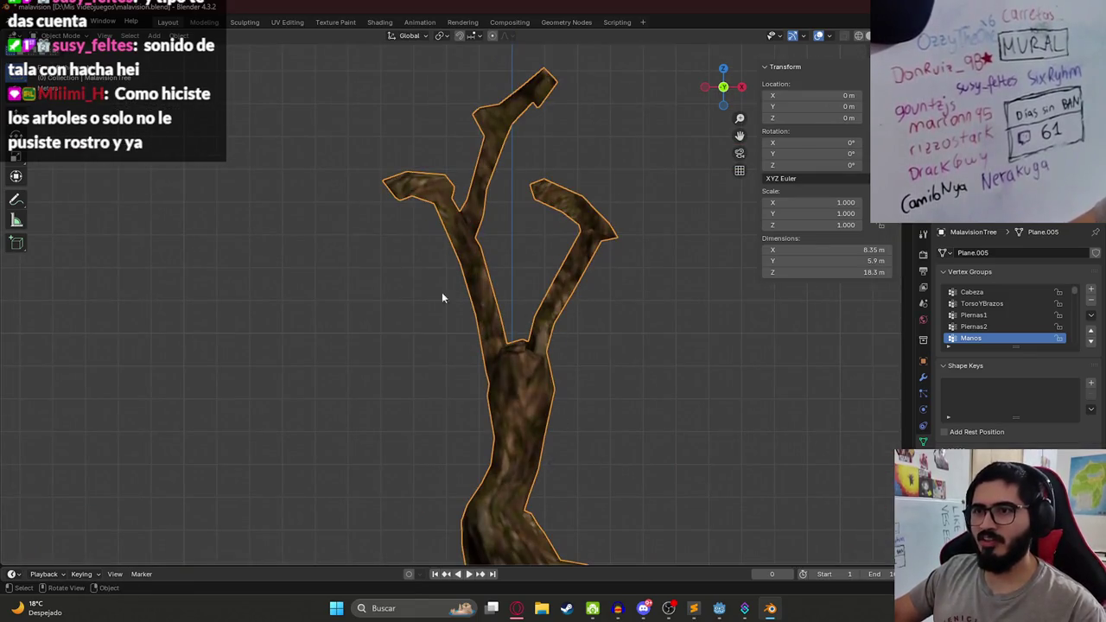
pyautogui.moveTo(467, 336); pyautogui.dragTo(512, 273)
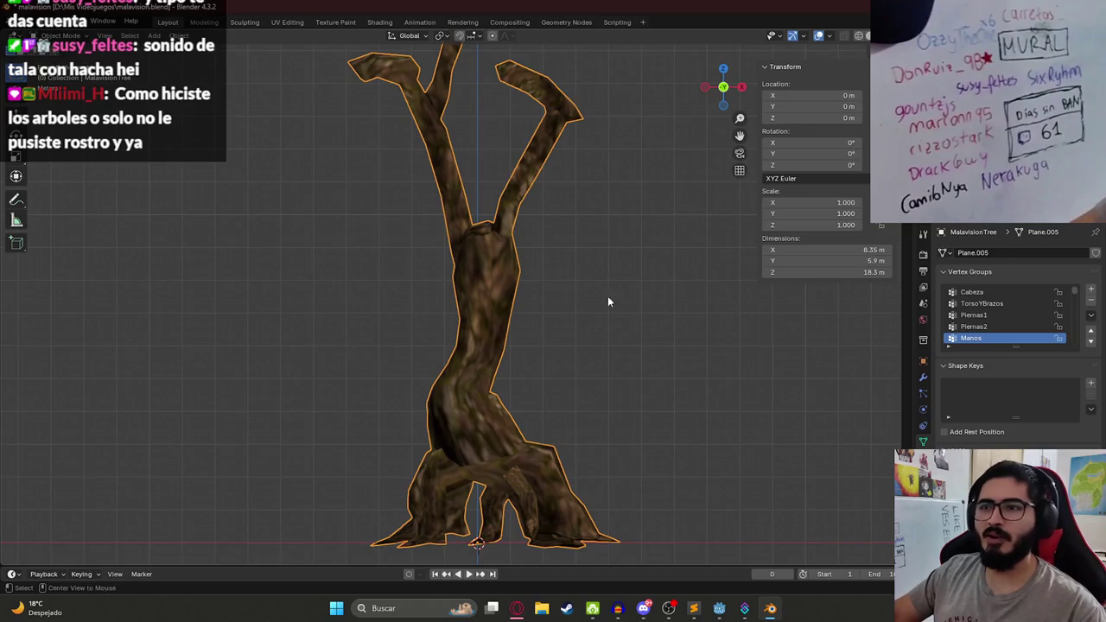
# Back in Godot, try moving the collision shape toward the tree, then undo it
pyautogui.hotkey('alt', 'Tab')
pyautogui.moveTo(416, 300); pyautogui.dragTo(509, 358)
pyautogui.hotkey('ctrl', 'z')
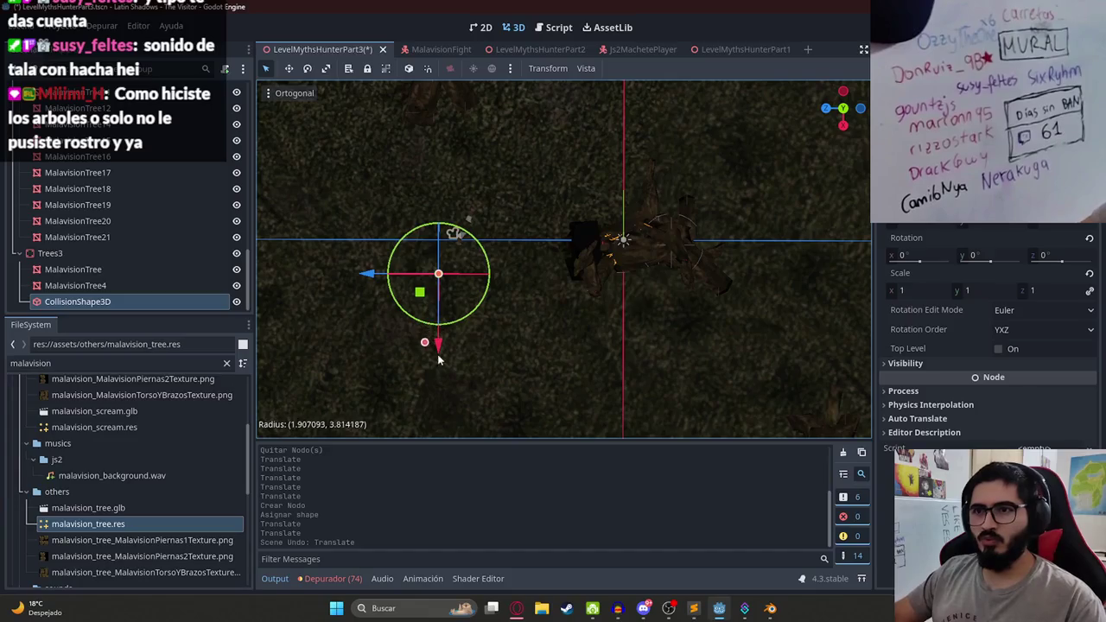
# Move the capsule onto the tree trunk and shrink its radius to fit
pyautogui.hotkey('ctrl', 'z')
pyautogui.moveTo(416, 361); pyautogui.dragTo(452, 192)
pyautogui.moveTo(370, 250)
pyautogui.mouseDown()
pyautogui.moveTo(519, 279)
pyautogui.moveTo(593, 278)
pyautogui.moveTo(722, 428)
pyautogui.moveTo(706, 288)
pyautogui.mouseUp()
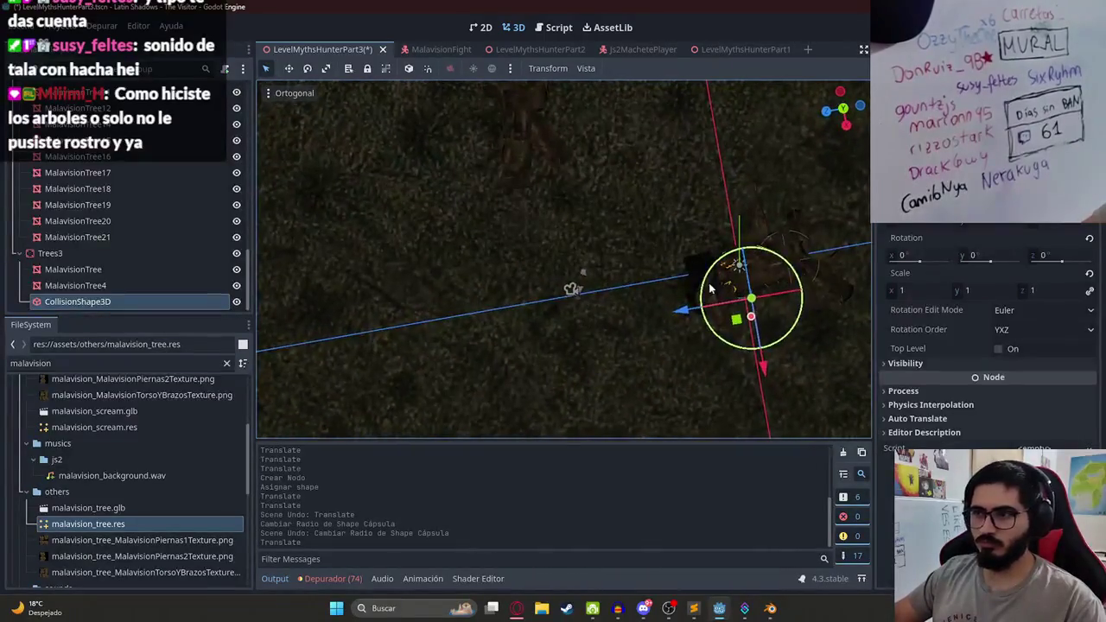
pyautogui.moveTo(736, 322)
pyautogui.mouseDown()
pyautogui.moveTo(492, 145)
pyautogui.moveTo(479, 259)
pyautogui.moveTo(510, 264)
pyautogui.mouseUp()
pyautogui.moveTo(518, 259)
pyautogui.mouseDown()
pyautogui.moveTo(591, 240)
pyautogui.moveTo(478, 101)
pyautogui.moveTo(618, 341)
pyautogui.mouseUp()
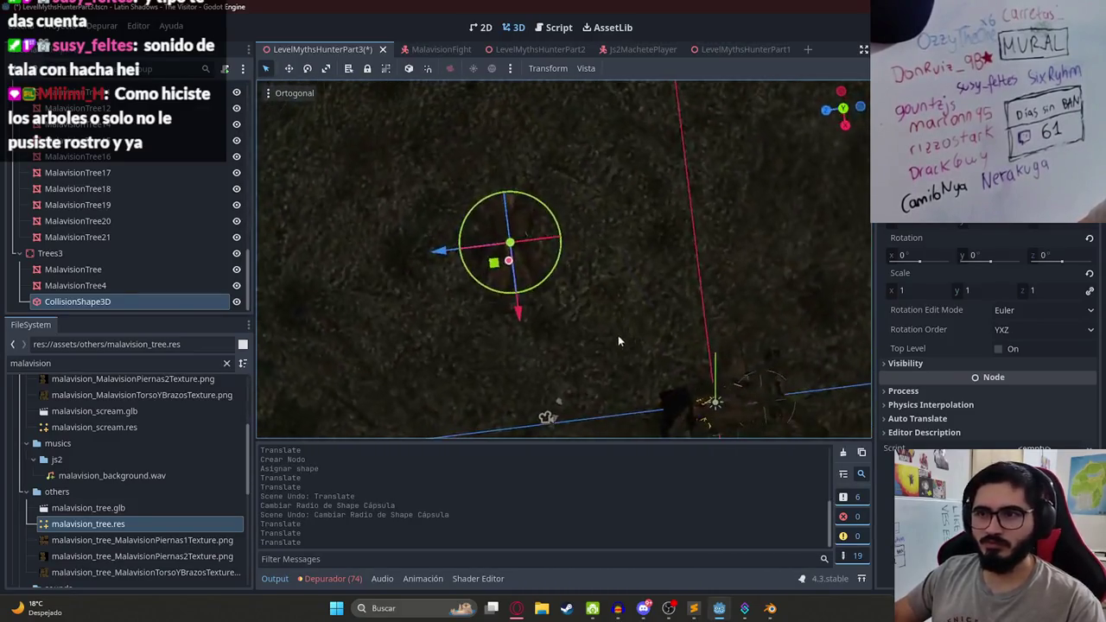
pyautogui.click(513, 291)
pyautogui.moveTo(513, 294)
pyautogui.mouseDown()
pyautogui.moveTo(529, 291)
pyautogui.moveTo(513, 280)
pyautogui.mouseUp()
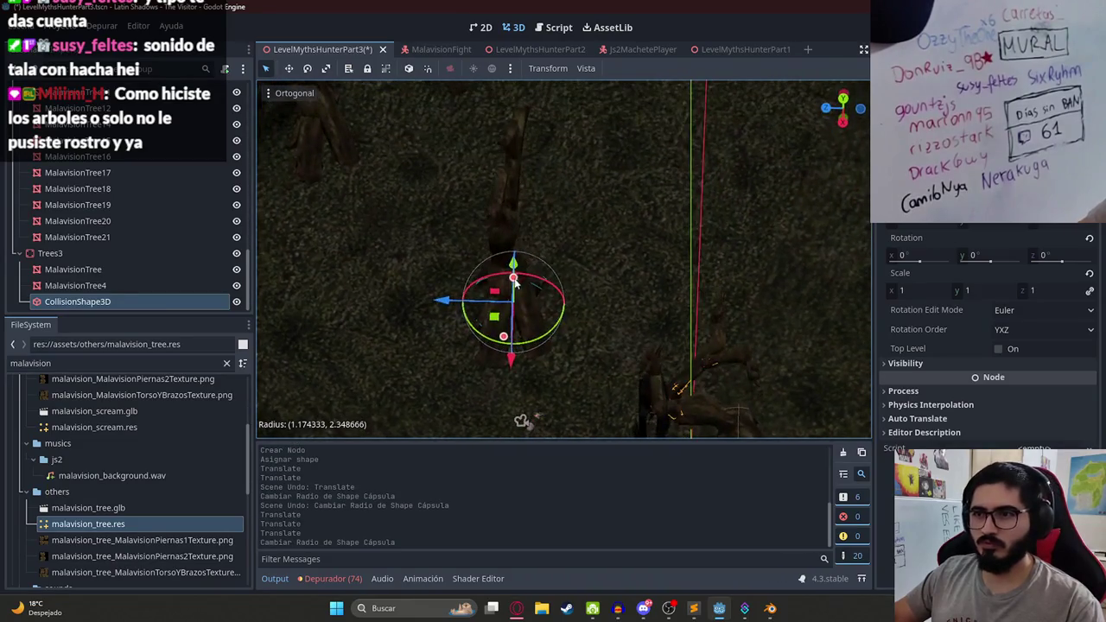
pyautogui.moveTo(513, 231); pyautogui.dragTo(513, 229)
# Reparent the capsule CollisionShape3D under MalavisionTree in the Scene dock
pyautogui.moveTo(446, 165); pyautogui.dragTo(443, 336)
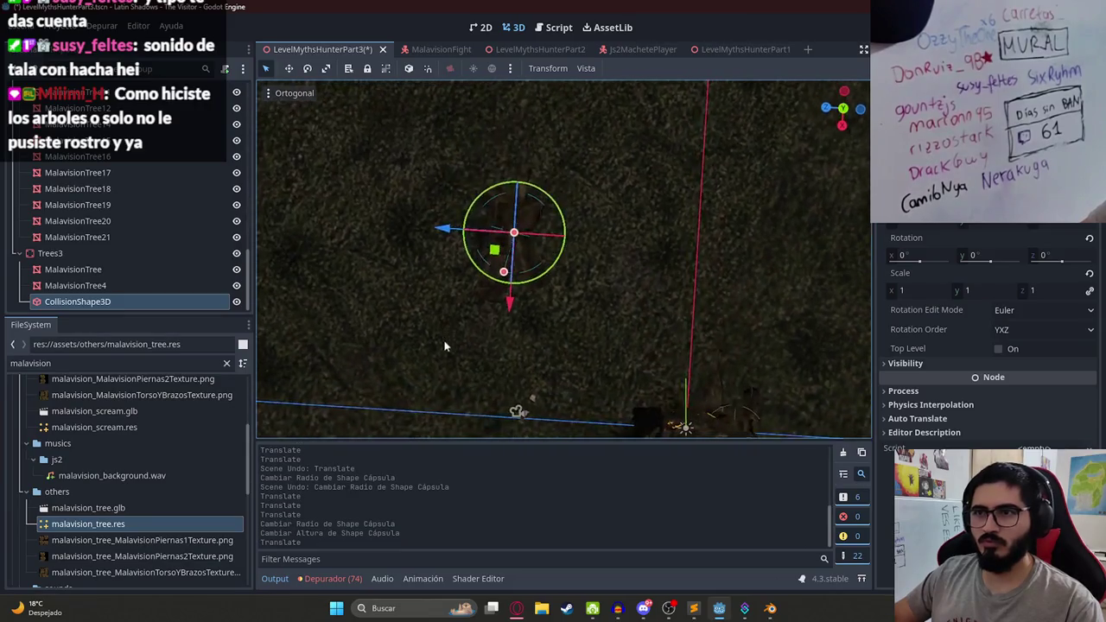
pyautogui.scroll(-3, 488, 274)
pyautogui.hotkey('ctrl', 'd')
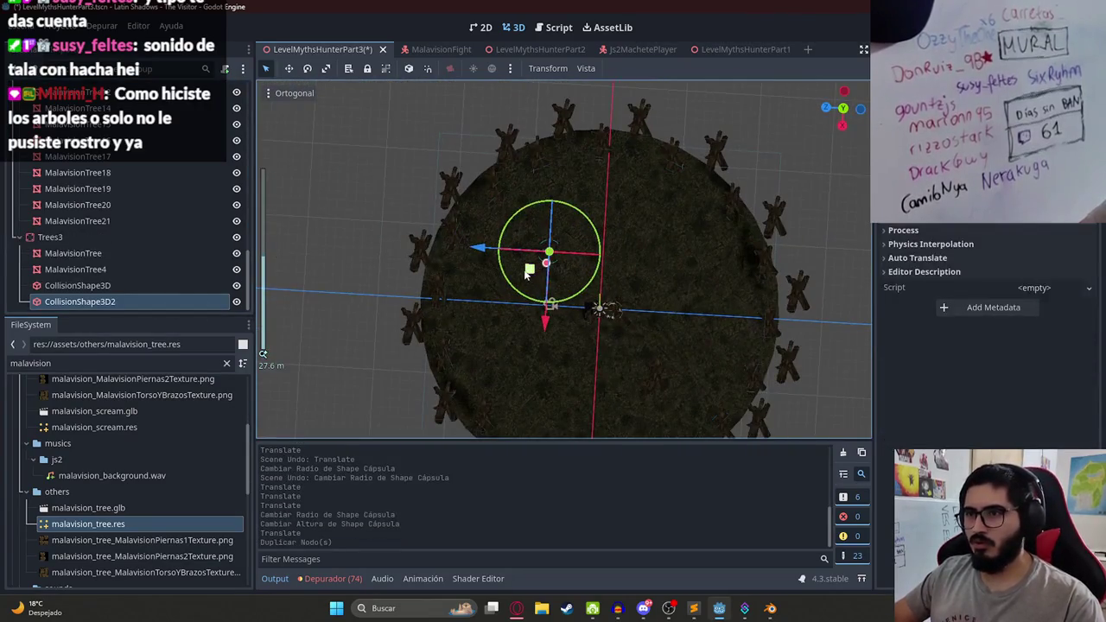
pyautogui.moveTo(549, 301); pyautogui.dragTo(553, 222)
pyautogui.scroll(5, 431, 180)
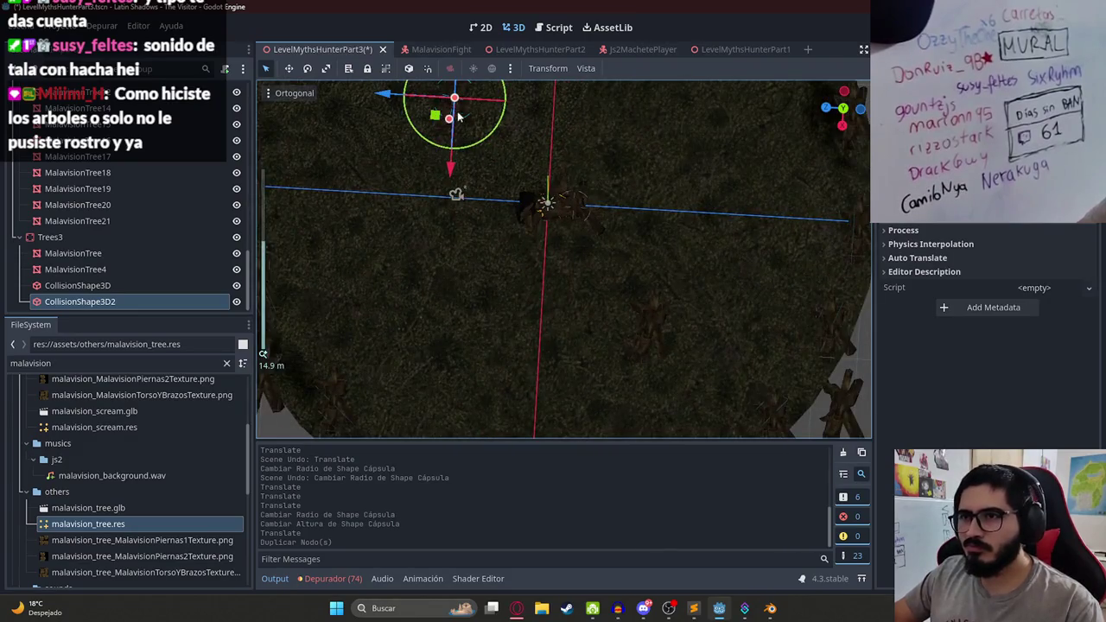
pyautogui.hotkey('ctrl', 'z')
pyautogui.moveTo(90, 300); pyautogui.dragTo(91, 272)
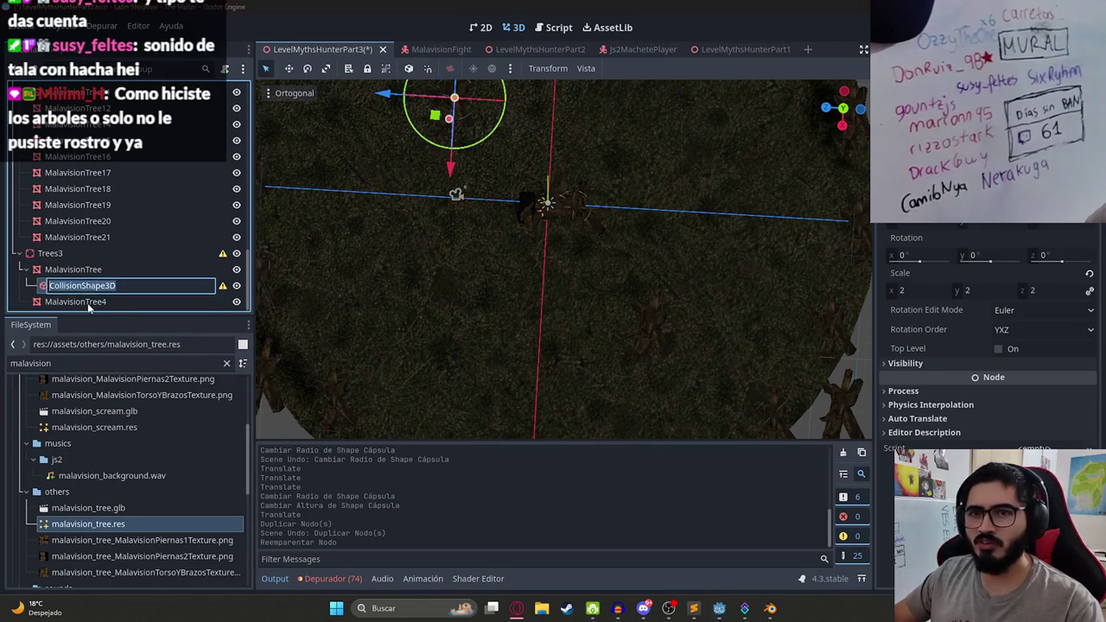
# Paste a copy of the collision shape under MalavisionTree4 and frame it
pyautogui.click(90, 303)
pyautogui.hotkey('ctrl', 'v')
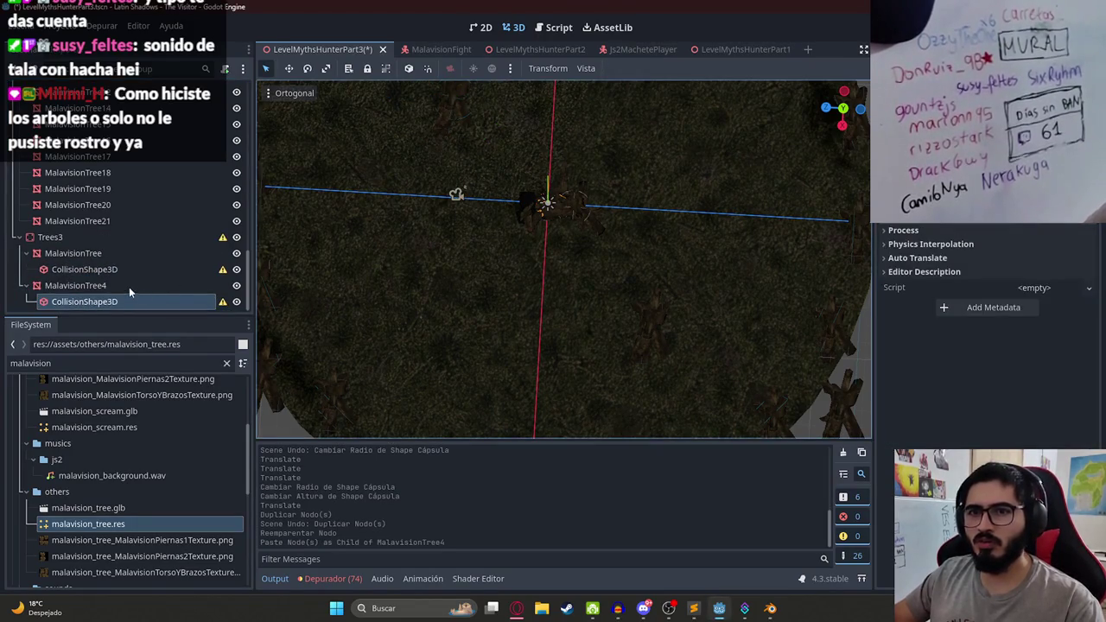
pyautogui.click(129, 287)
pyautogui.scroll(-3, 396, 261)
pyautogui.press('f')
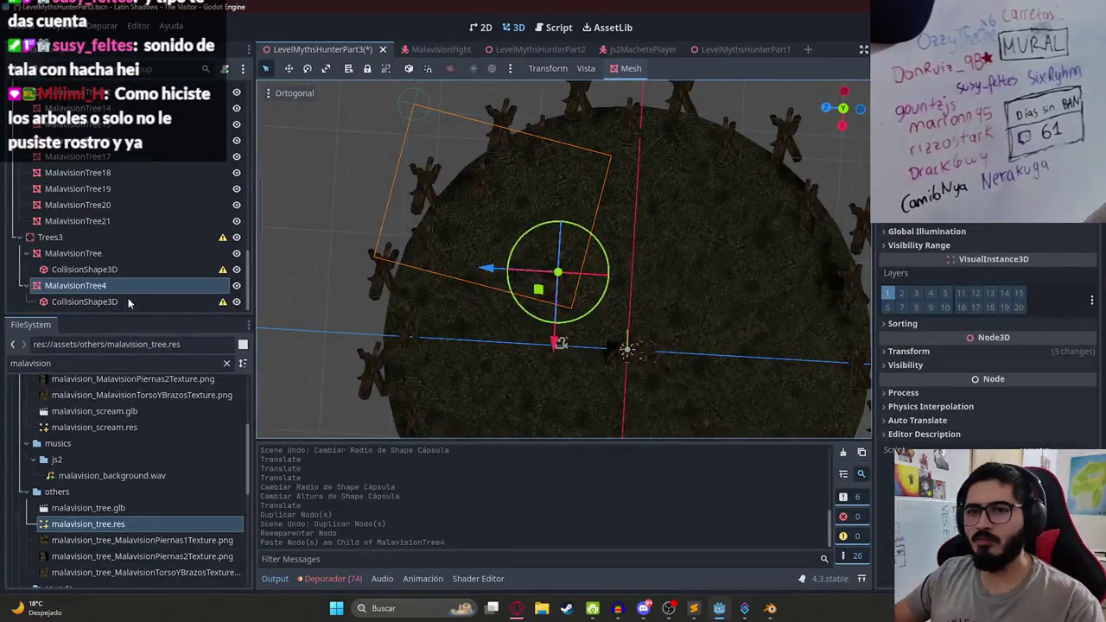
# Reset both trees' collision shape positions to their centres and save the scene
pyautogui.click(128, 302)
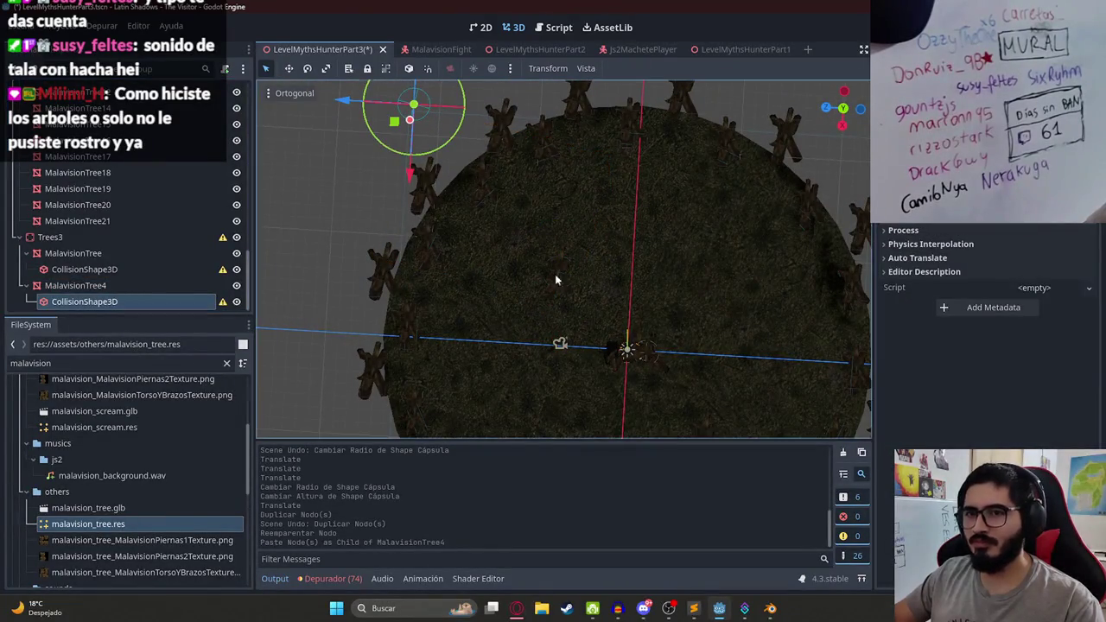
pyautogui.scroll(3, 985, 345)
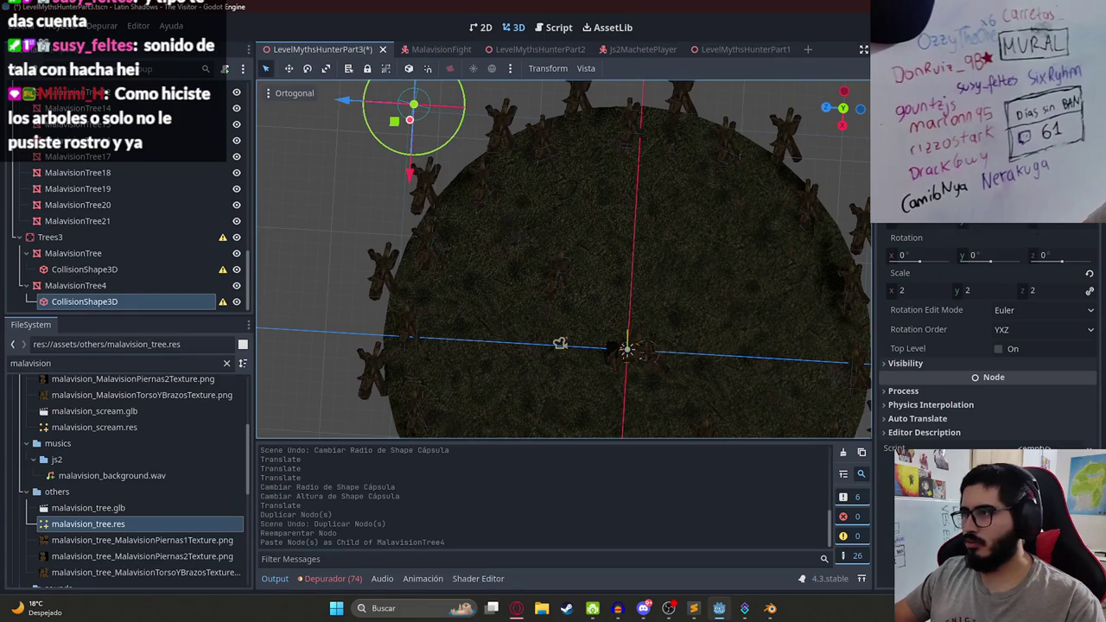
pyautogui.click(1089, 201)
pyautogui.click(132, 271)
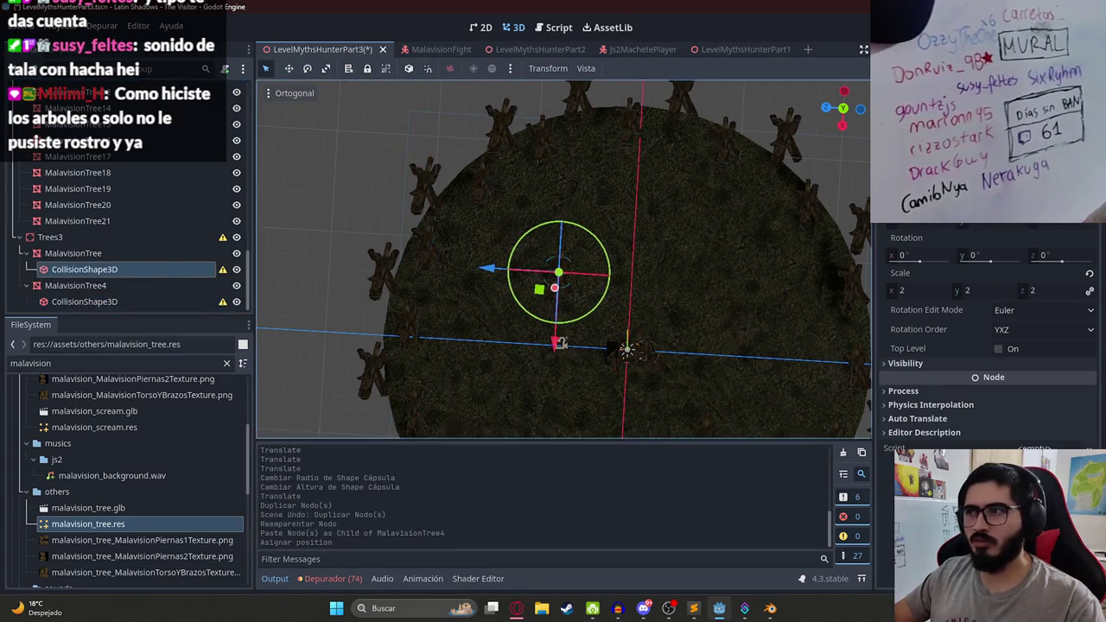
pyautogui.click(1088, 202)
pyautogui.hotkey('ctrl', 's')
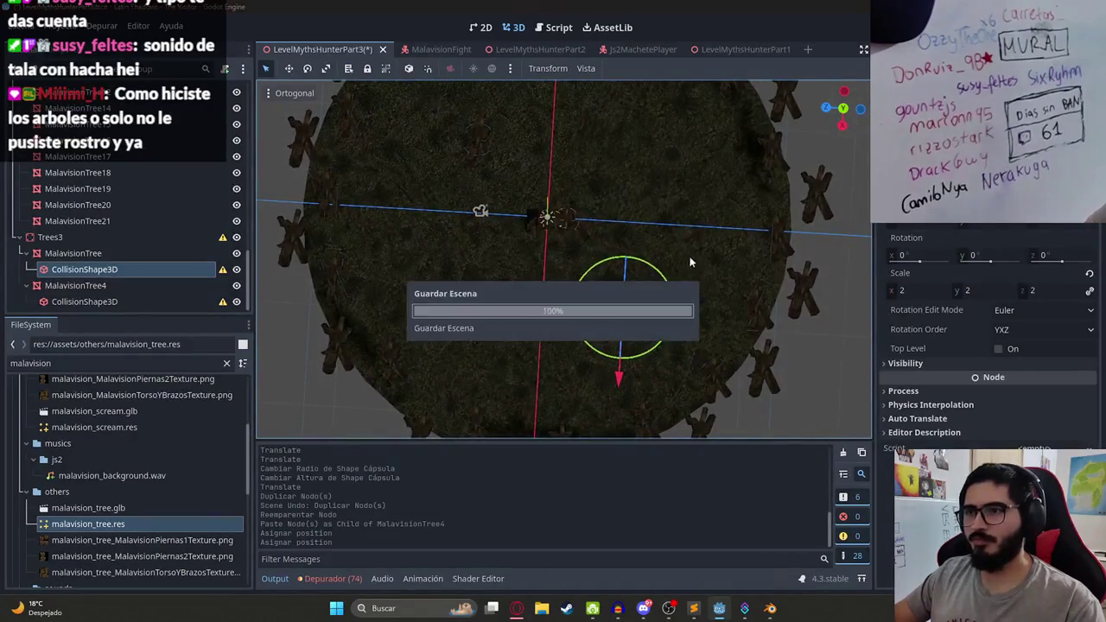
pyautogui.rightClick(348, 50)
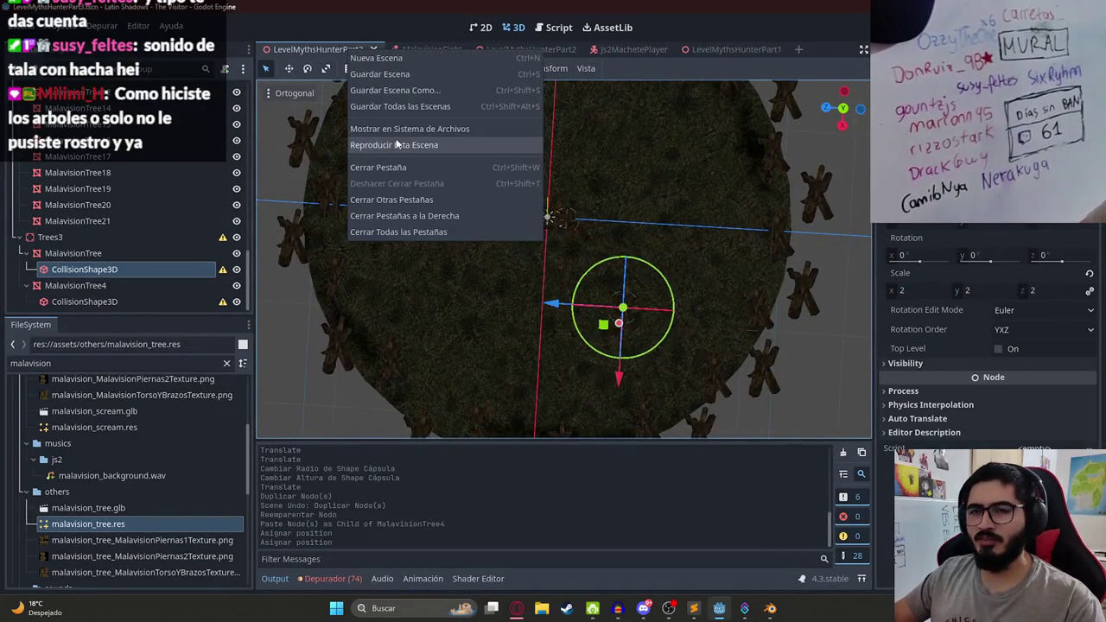
# Run this scene into the Luison fight, stop it with F8, and open Trees3's warning
pyautogui.click(406, 142)
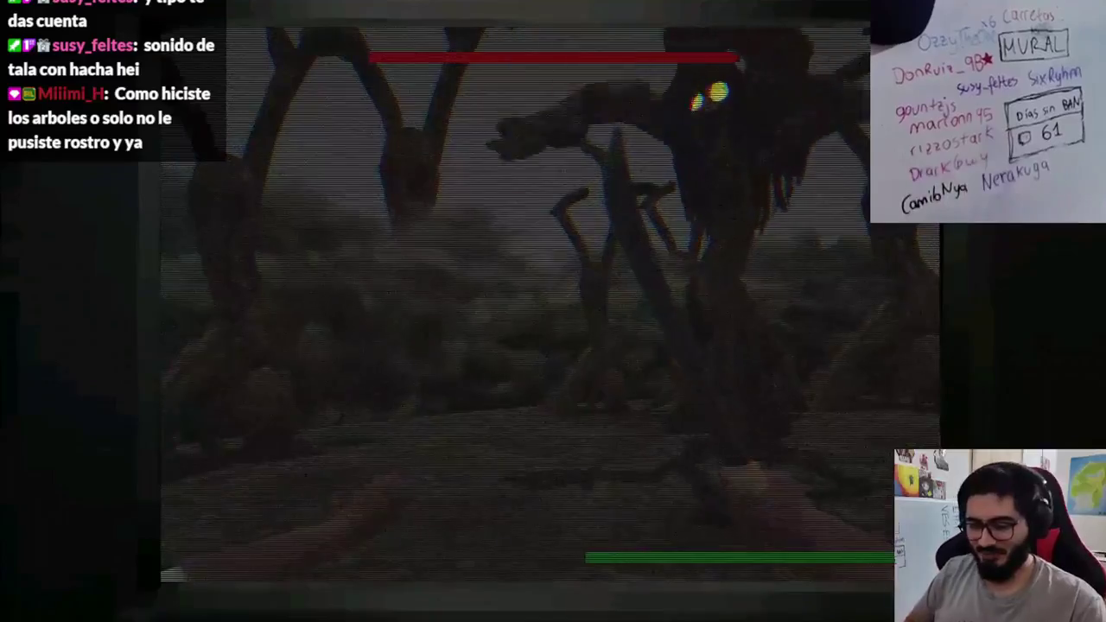
pyautogui.press('F8')
pyautogui.click(223, 238)
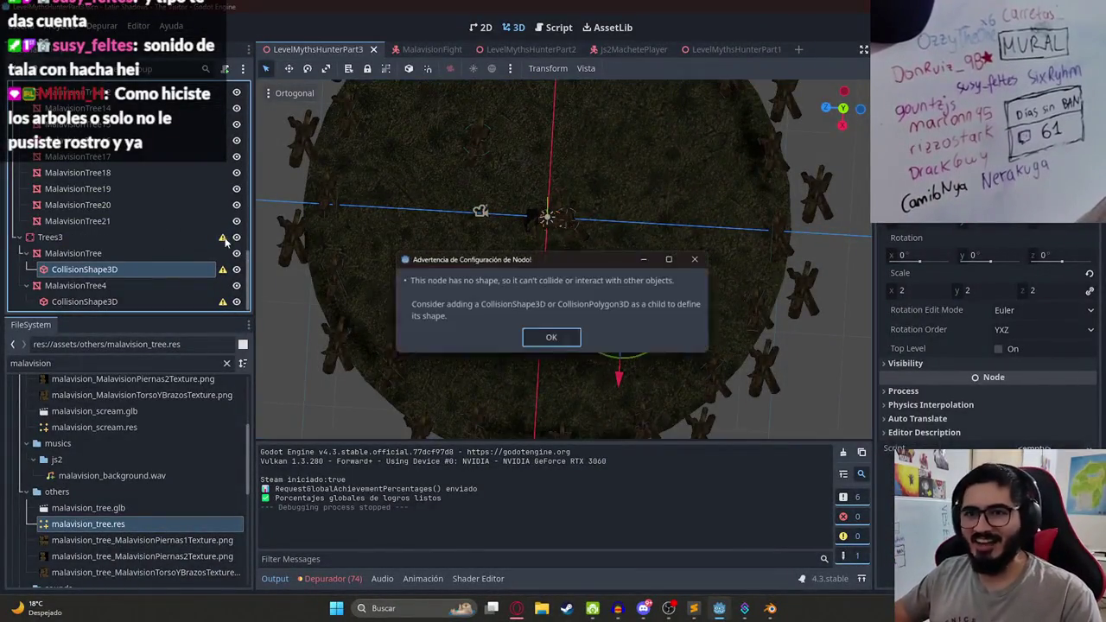
# Reread the Trees3 missing-collision-shape warning and dismiss it
pyautogui.click(550, 344)
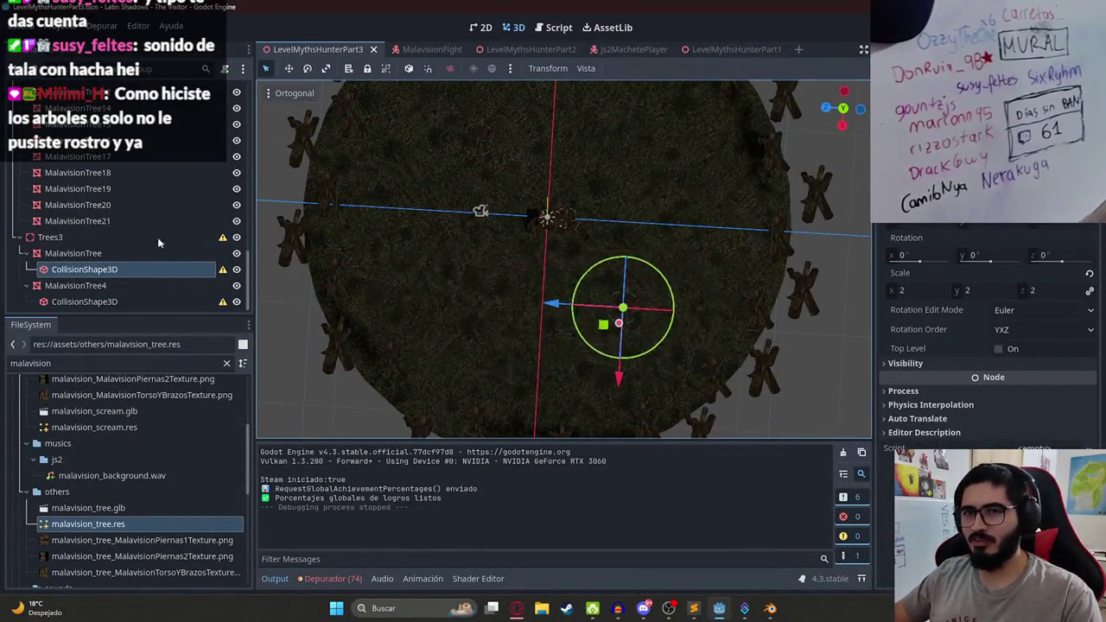
pyautogui.rightClick(109, 236)
pyautogui.click(69, 239)
pyautogui.click(223, 238)
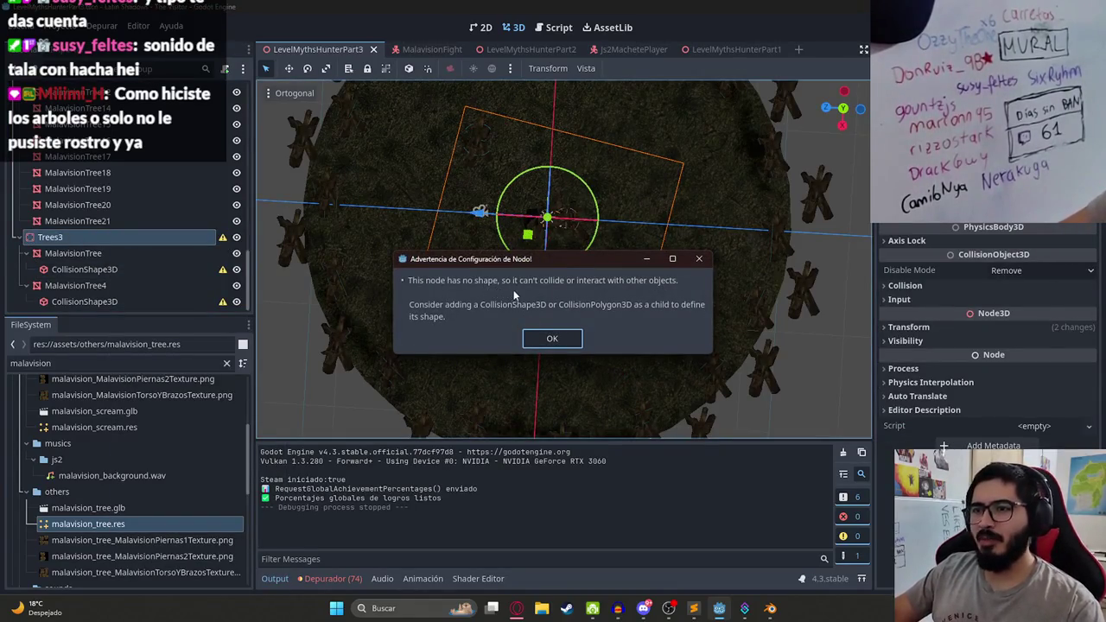
pyautogui.click(555, 340)
# Move both trees' CollisionShape3D nodes directly under Trees3 and save the scene
pyautogui.click(119, 271)
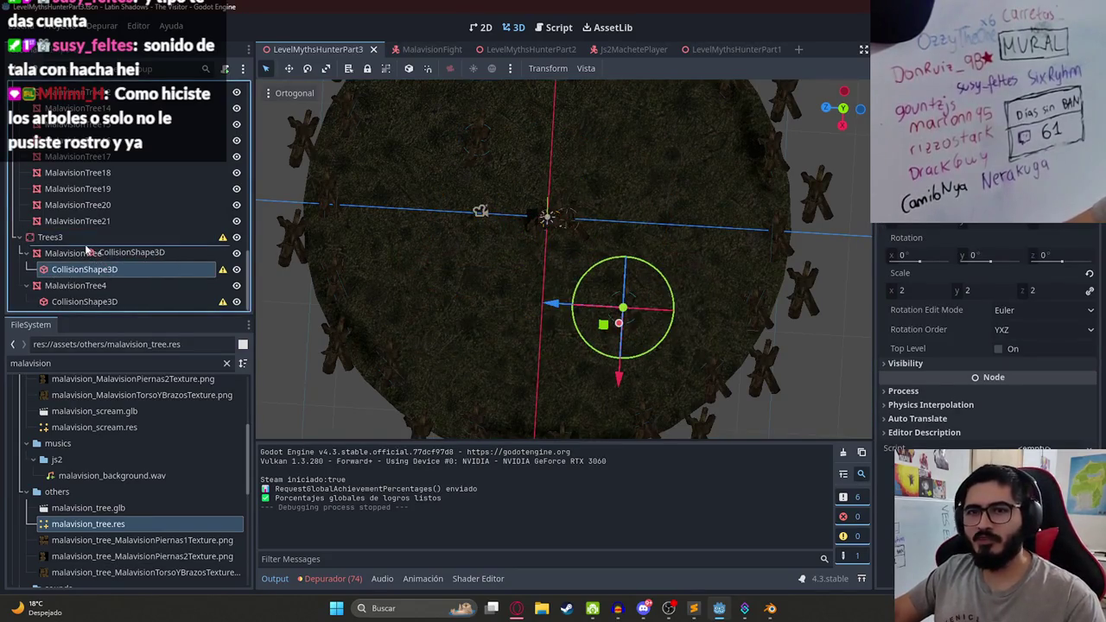
pyautogui.moveTo(86, 250); pyautogui.dragTo(88, 248)
pyautogui.moveTo(95, 304); pyautogui.dragTo(82, 262)
pyautogui.click(82, 253)
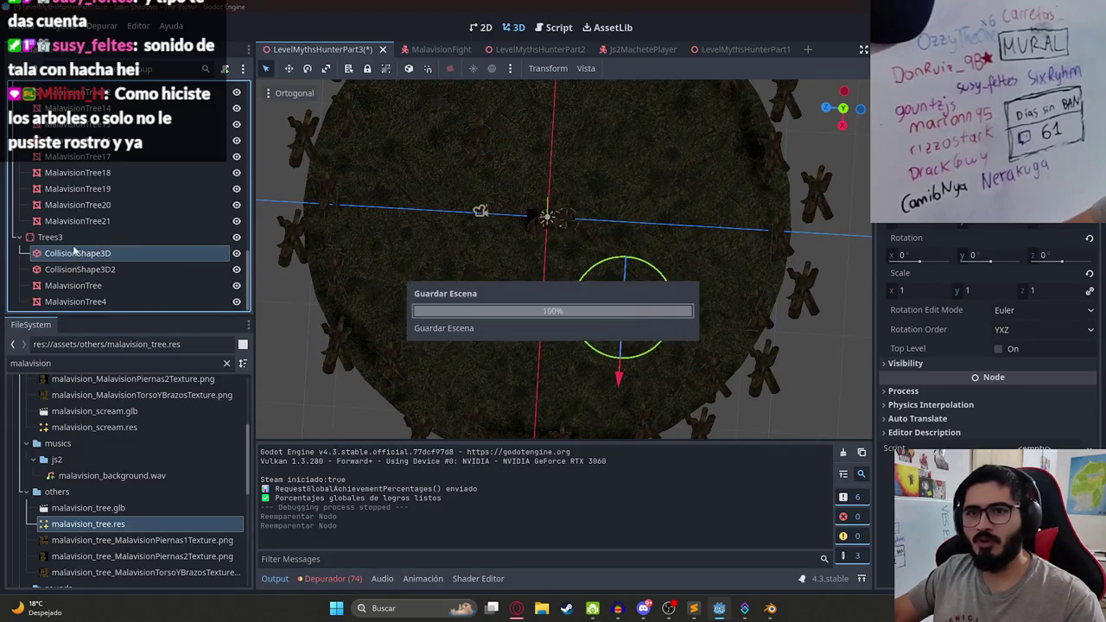
pyautogui.rightClick(347, 54)
pyautogui.click(382, 135)
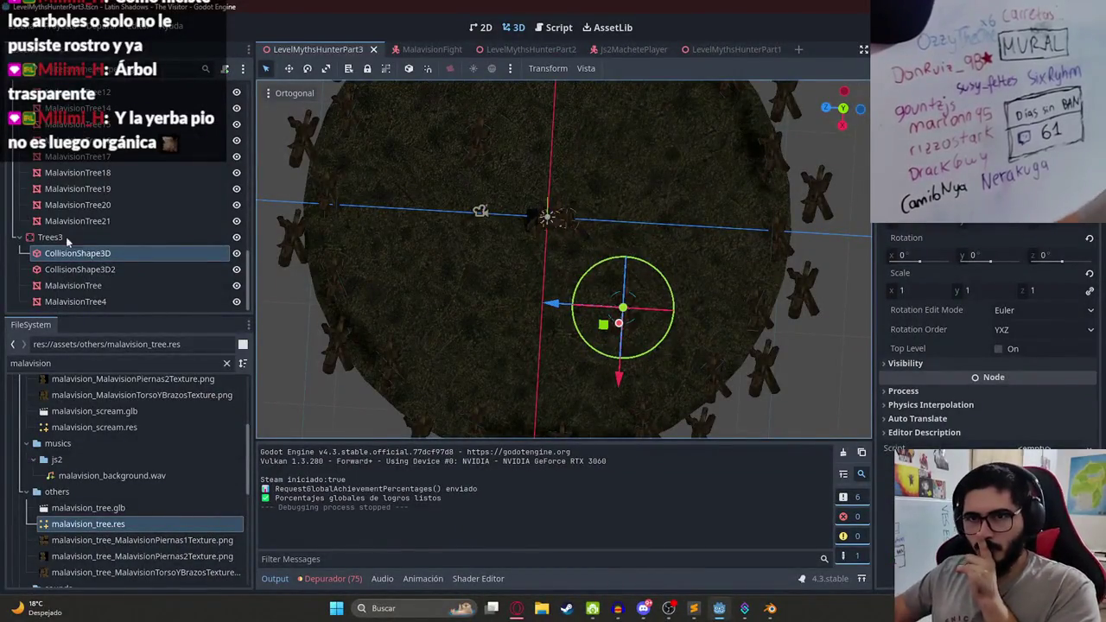
pyautogui.click(67, 271)
# Select CollisionShape3D and orbit around the trees to inspect the collision shapes
pyautogui.click(79, 254)
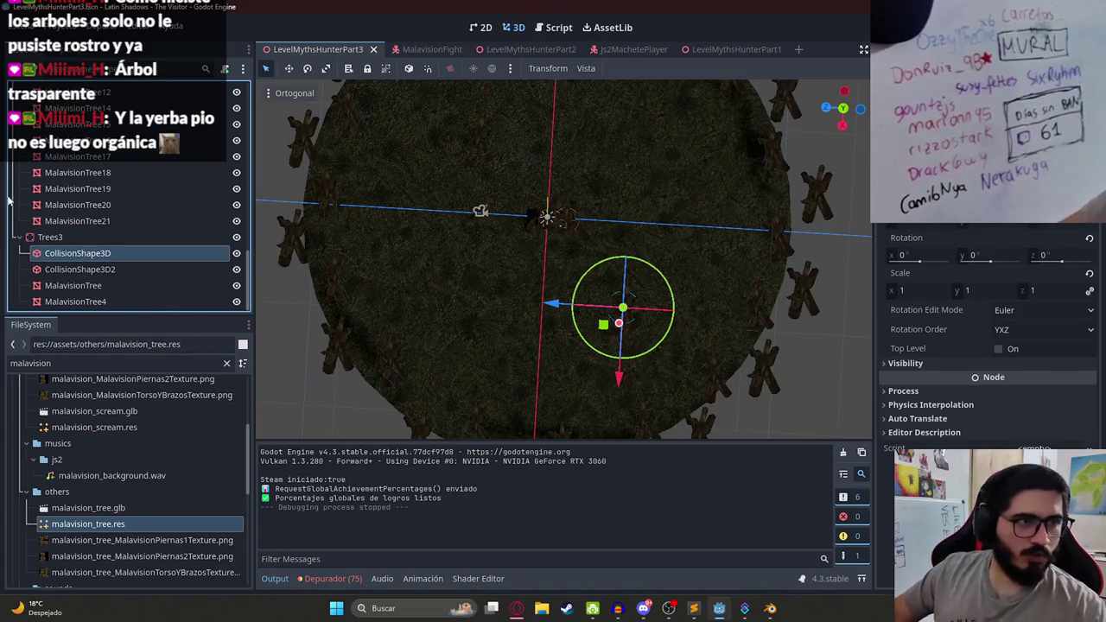
pyautogui.scroll(5, 531, 246)
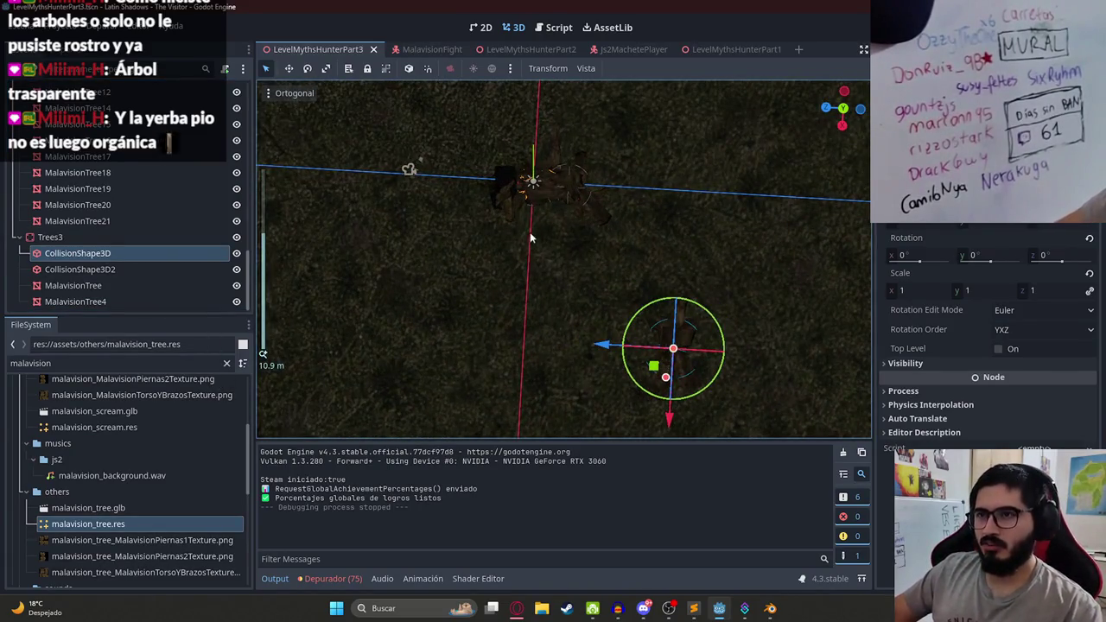
pyautogui.moveTo(538, 223)
pyautogui.mouseDown()
pyautogui.moveTo(595, 251)
pyautogui.moveTo(594, 120)
pyautogui.moveTo(580, 237)
pyautogui.moveTo(653, 349)
pyautogui.mouseUp()
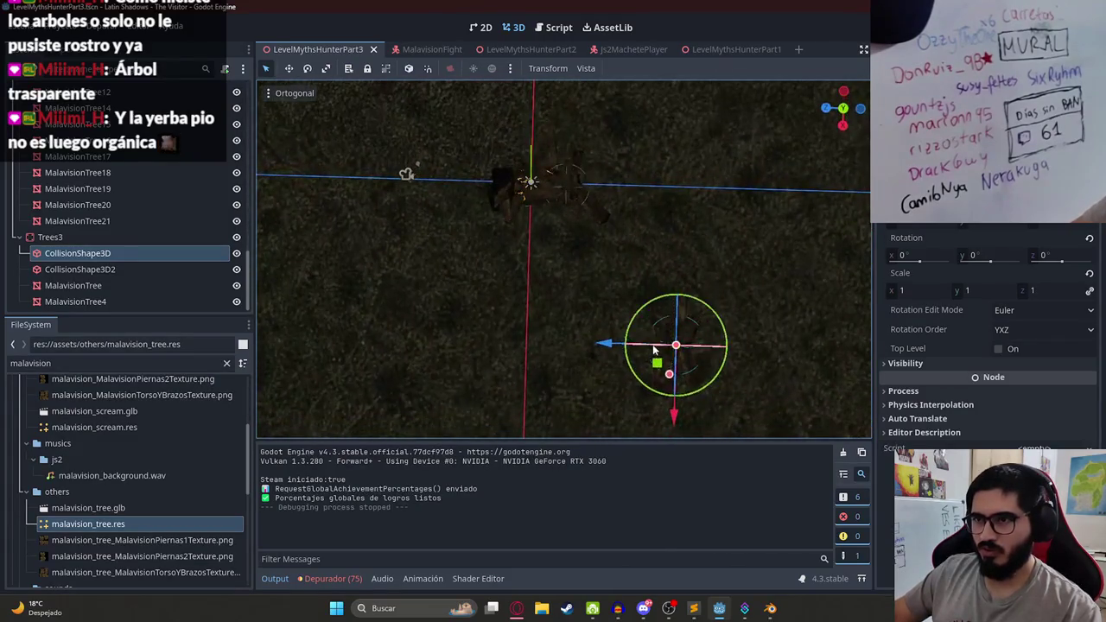
pyautogui.moveTo(610, 251)
pyautogui.mouseDown()
pyautogui.moveTo(583, 272)
pyautogui.moveTo(523, 167)
pyautogui.moveTo(540, 365)
pyautogui.moveTo(555, 377)
pyautogui.moveTo(562, 367)
pyautogui.mouseUp()
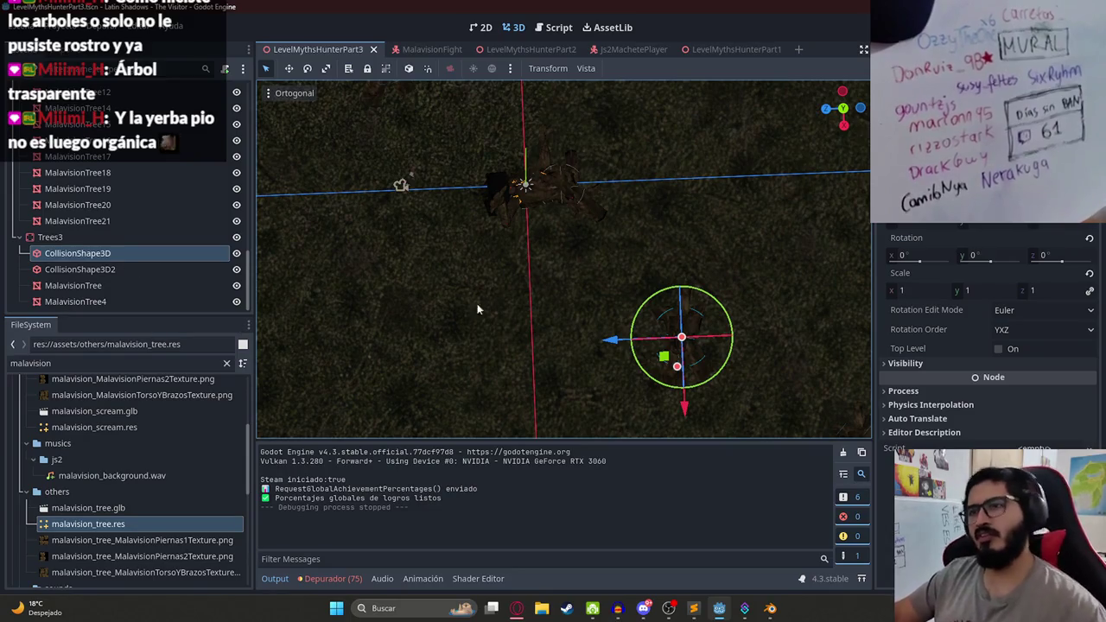
pyautogui.moveTo(584, 218)
pyautogui.mouseDown()
pyautogui.moveTo(625, 364)
pyautogui.moveTo(538, 156)
pyautogui.moveTo(518, 207)
pyautogui.moveTo(752, 218)
pyautogui.moveTo(681, 282)
pyautogui.moveTo(544, 201)
pyautogui.moveTo(543, 273)
pyautogui.moveTo(574, 371)
pyautogui.moveTo(554, 381)
pyautogui.mouseUp()
pyautogui.scroll(-2, 556, 332)
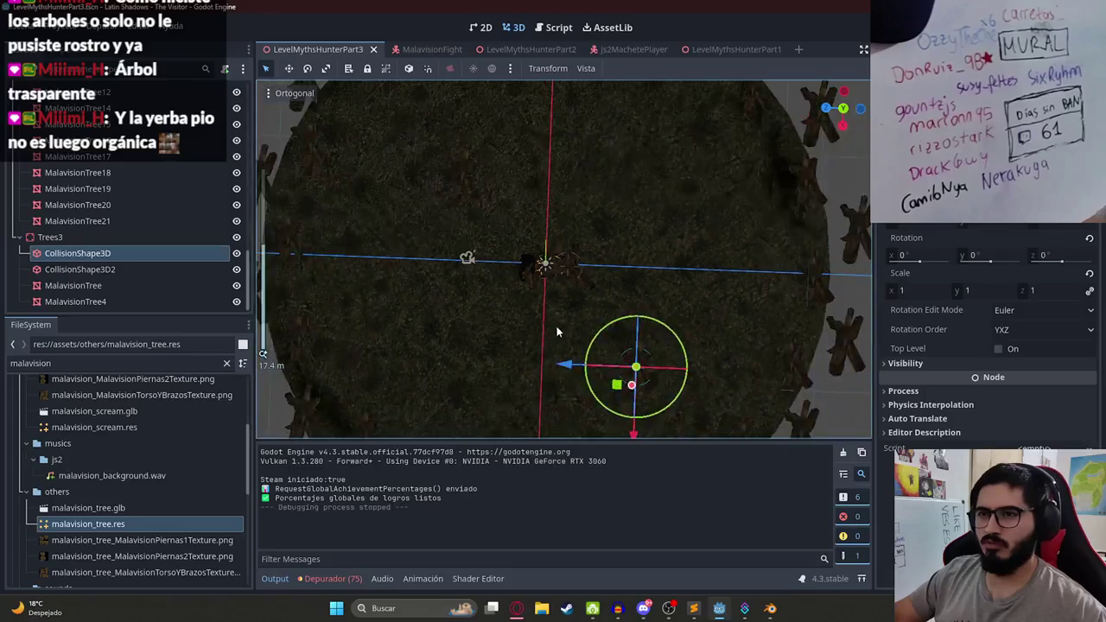
pyautogui.moveTo(556, 331); pyautogui.dragTo(567, 273)
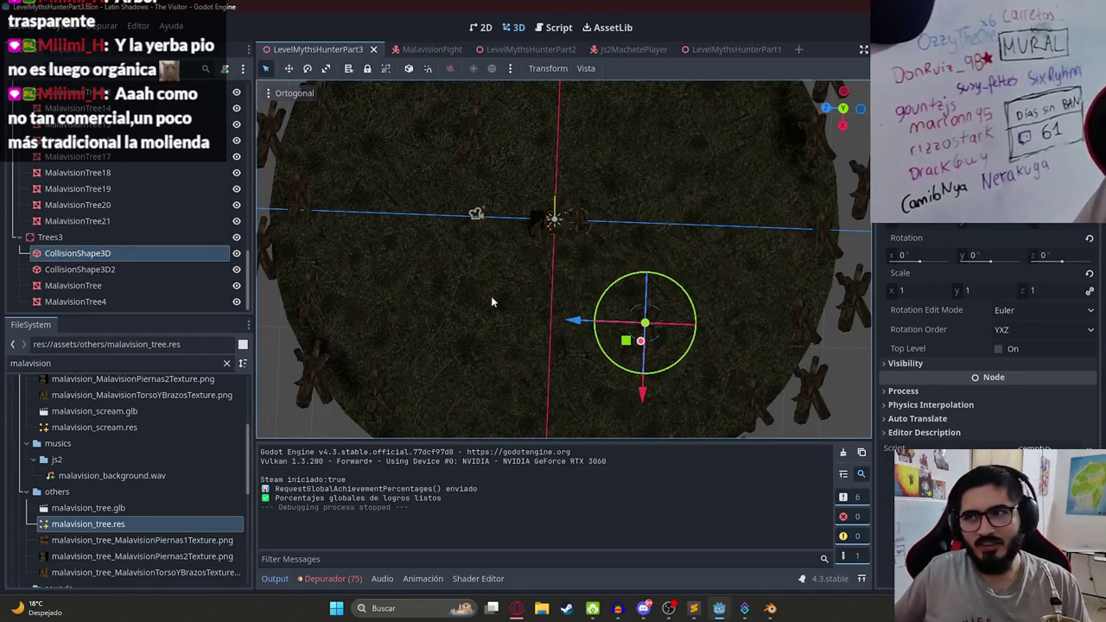
pyautogui.scroll(-4, 557, 289)
pyautogui.scroll(8, 557, 289)
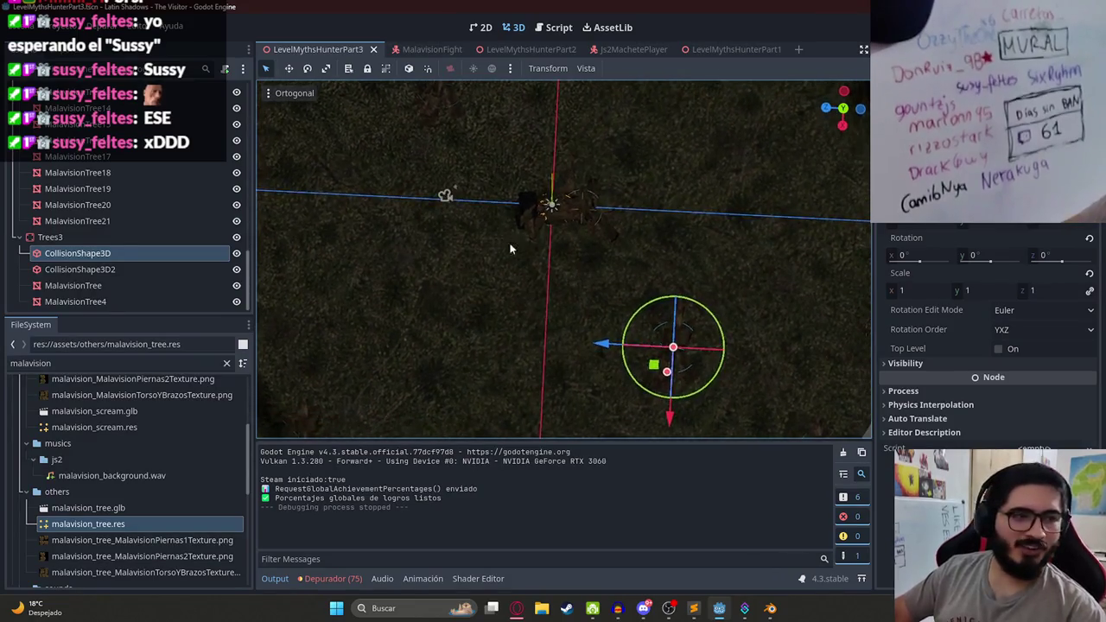
pyautogui.scroll(5, 506, 240)
# Review Trees3's collision layer and mask, then switch to the Pixabay browser
pyautogui.click(115, 239)
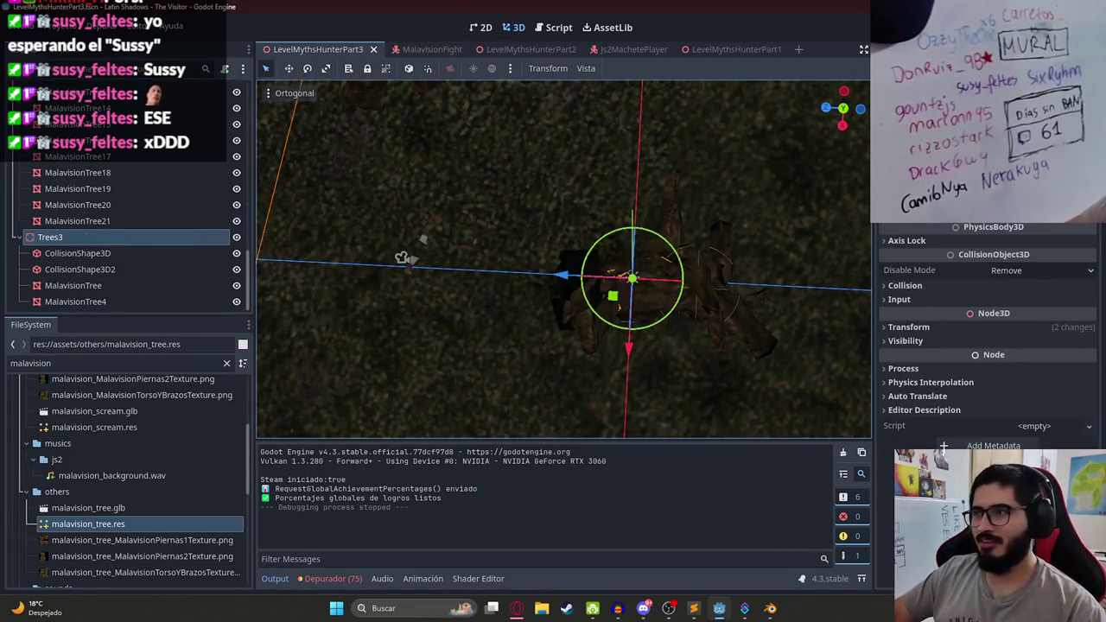
pyautogui.click(929, 285)
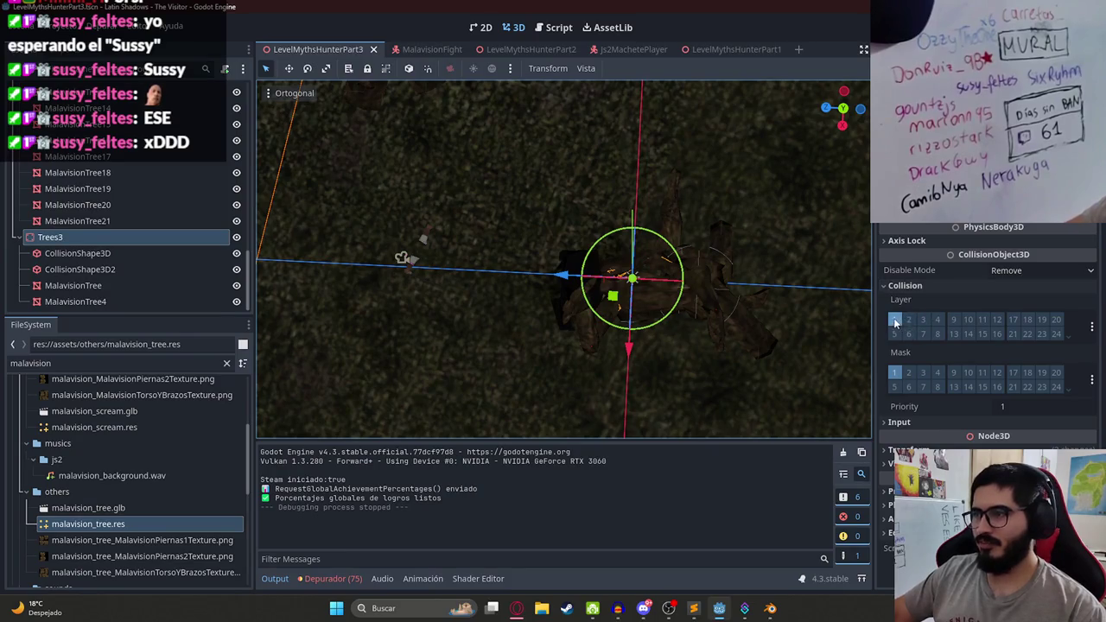
pyautogui.scroll(5, 210, 187)
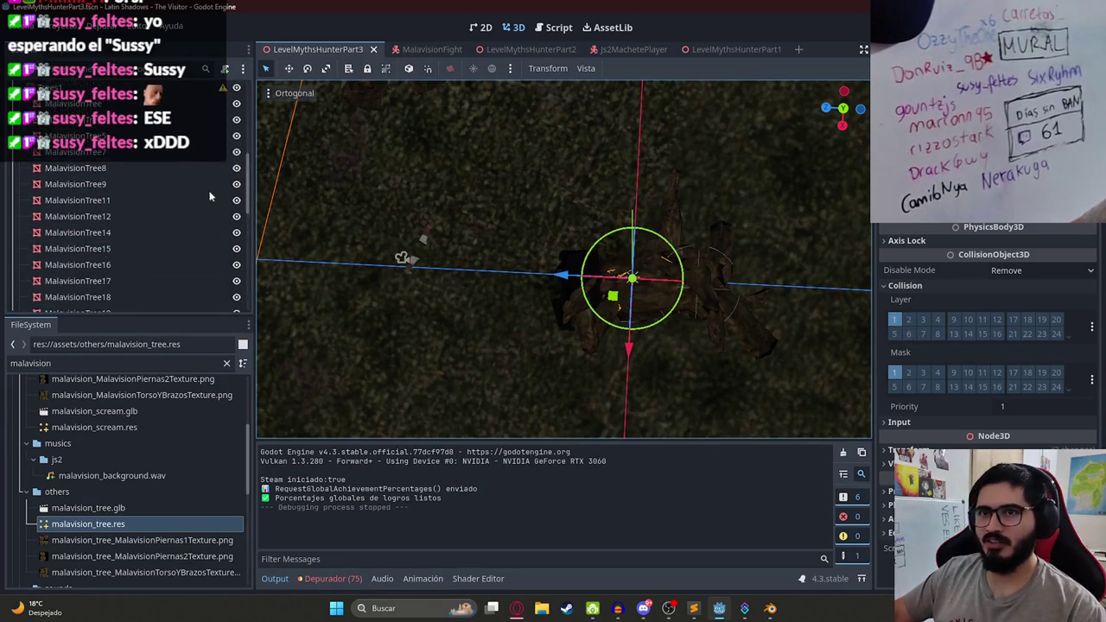
pyautogui.scroll(-3, 110, 240)
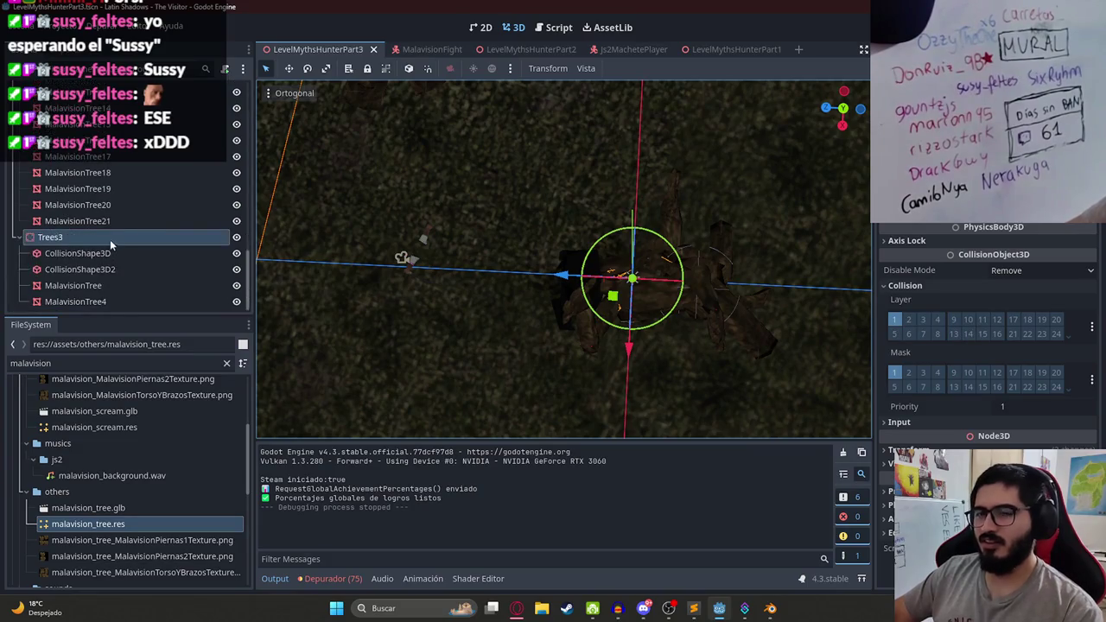
pyautogui.scroll(-3, 527, 231)
pyautogui.scroll(-3, 536, 242)
pyautogui.scroll(5, 586, 255)
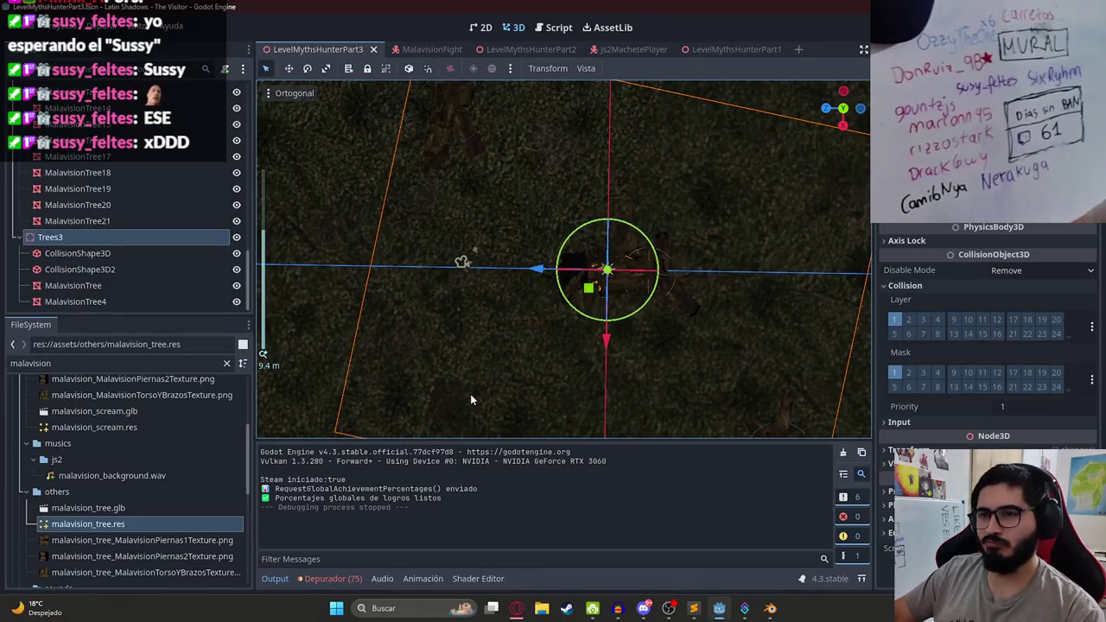
pyautogui.scroll(10, 180, 248)
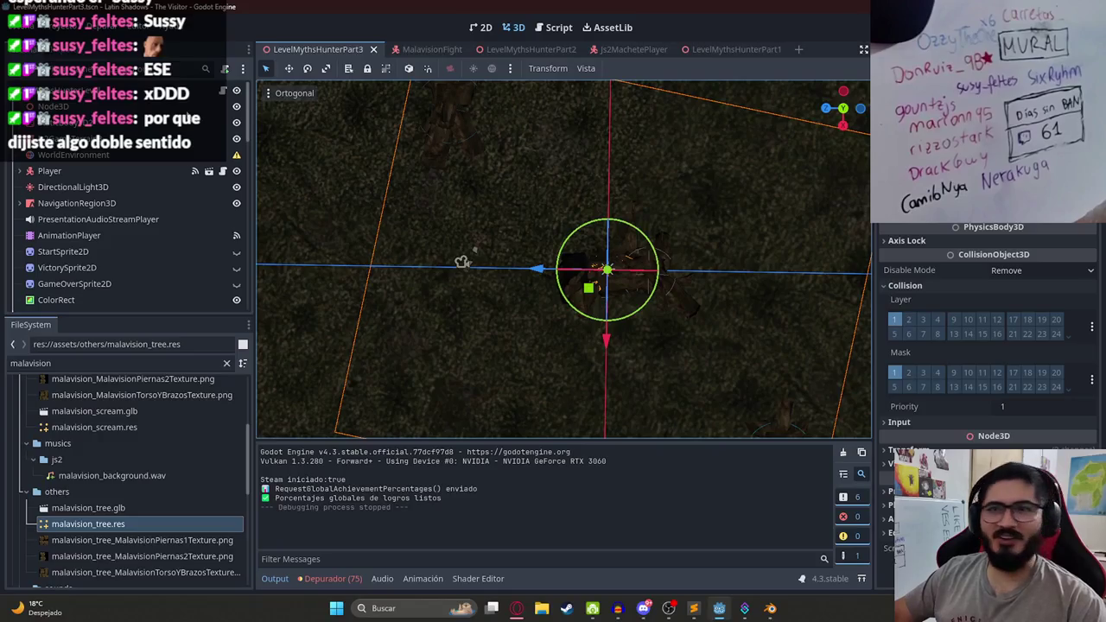
pyautogui.click(515, 609)
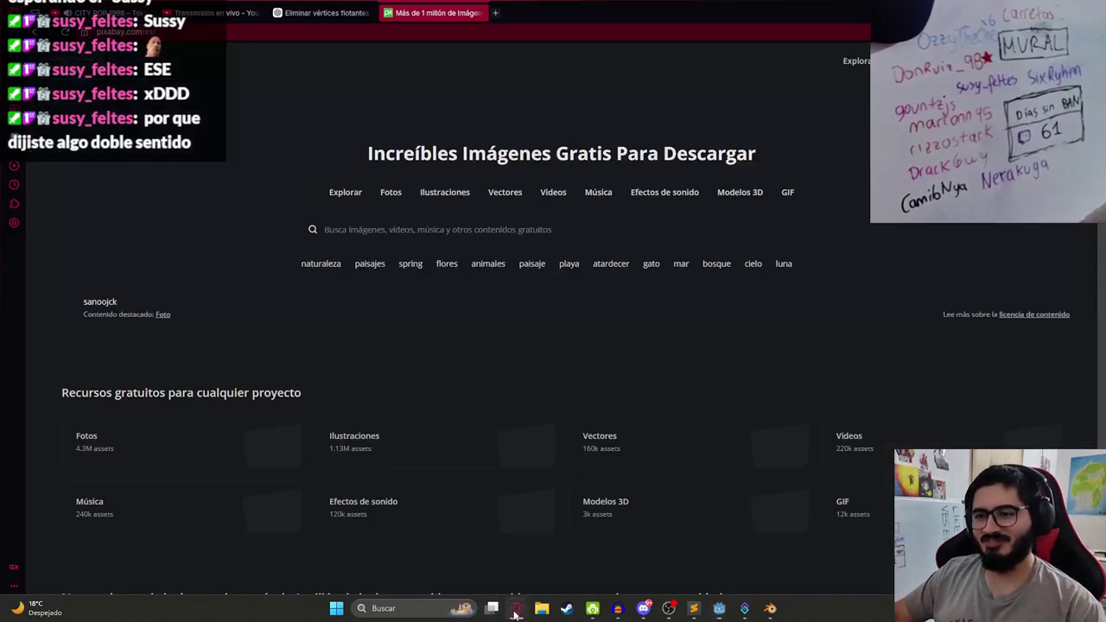
# In ChatGPT, begin a new message reading 'Teniendo un arr'
pyautogui.hotkey('ctrl', 'shift', 'Tab')
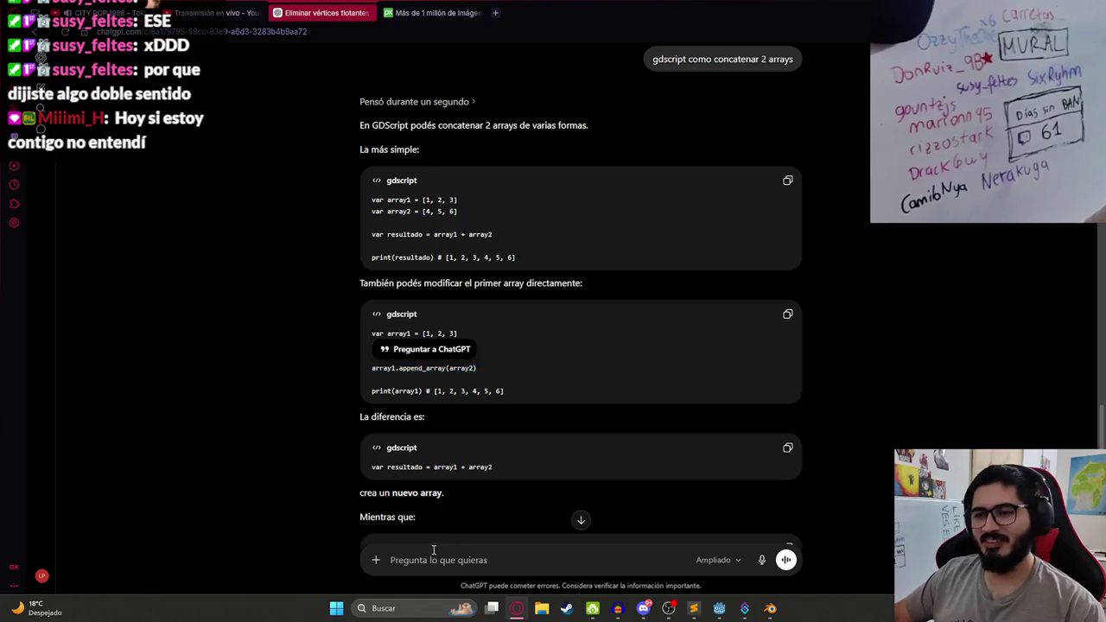
pyautogui.click(434, 549)
pyautogui.hotkey('ctrl', 'v')
pyautogui.hotkey('ctrl', 'z')
pyautogui.write('Teniendo un arr')
pyautogui.hotkey('alt', 'Tab')
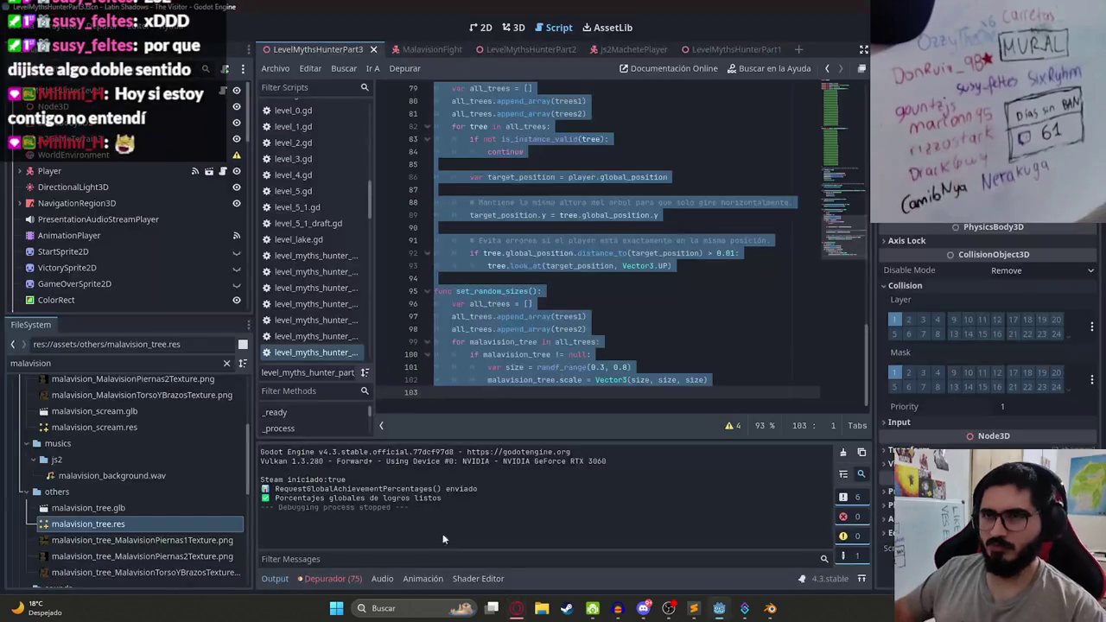
pyautogui.click(473, 164)
pyautogui.scroll(10, 474, 259)
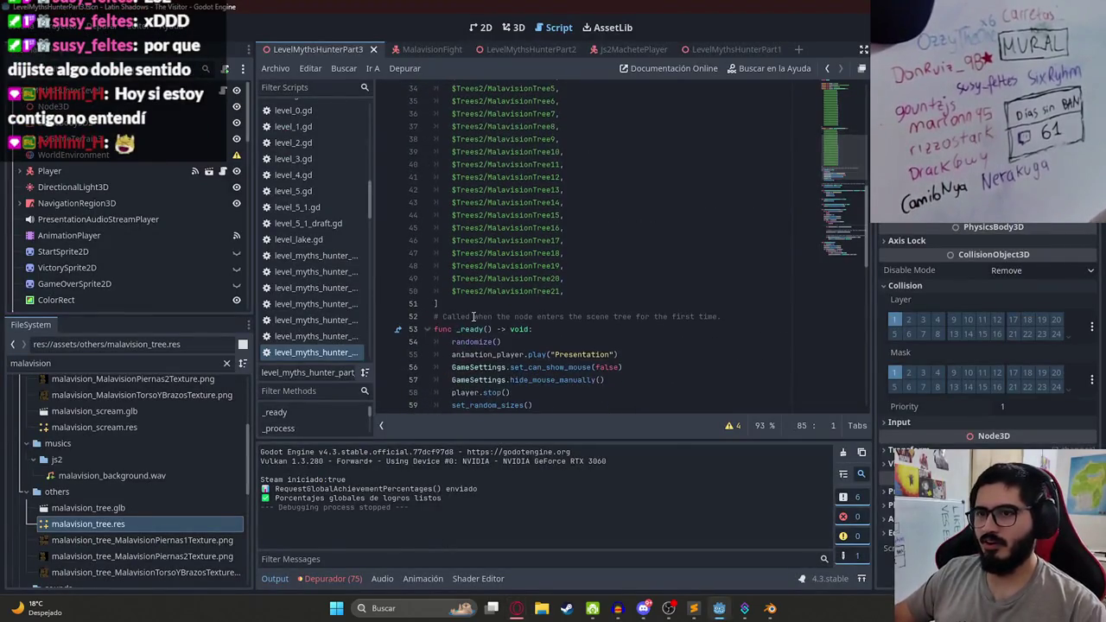
pyautogui.click(472, 304)
pyautogui.press('Return')
pyautogui.write('@onread')
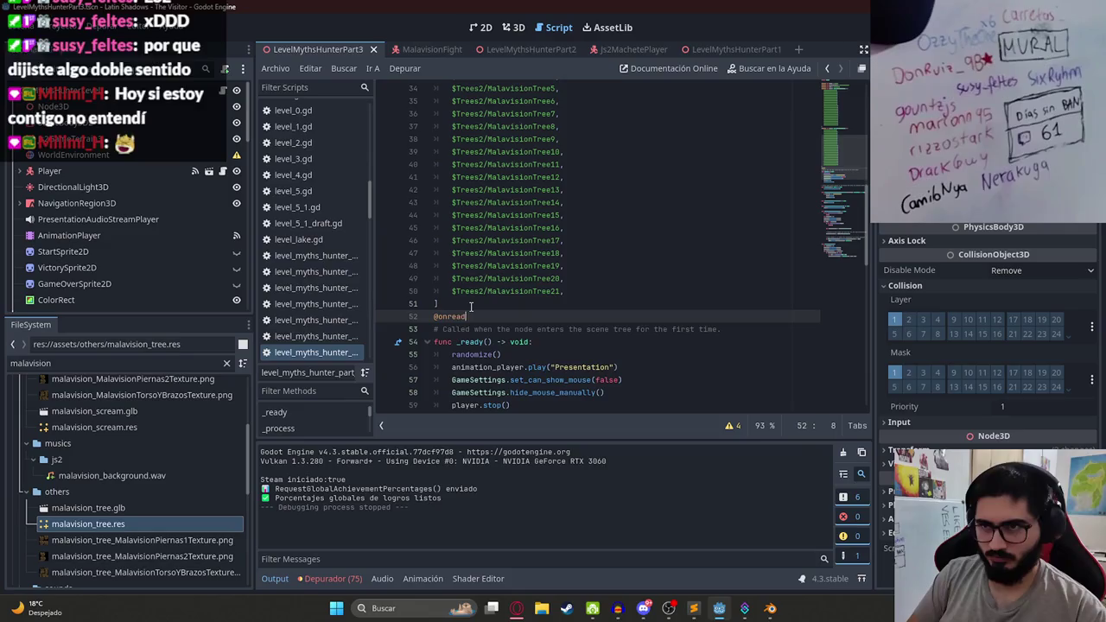
pyautogui.write('y v')
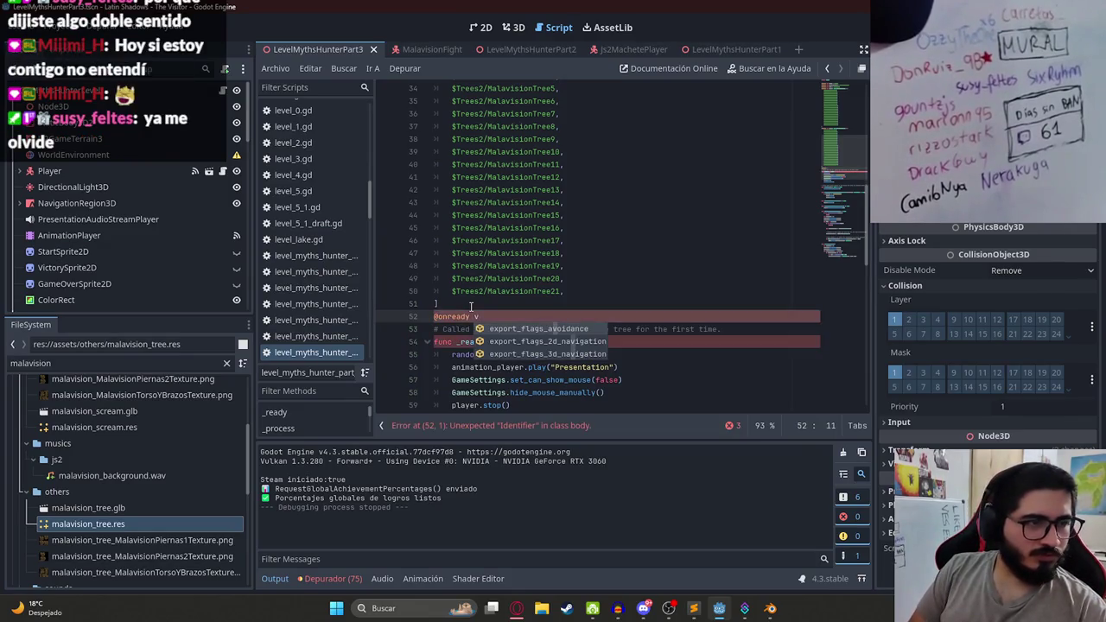
pyautogui.write('ar t')
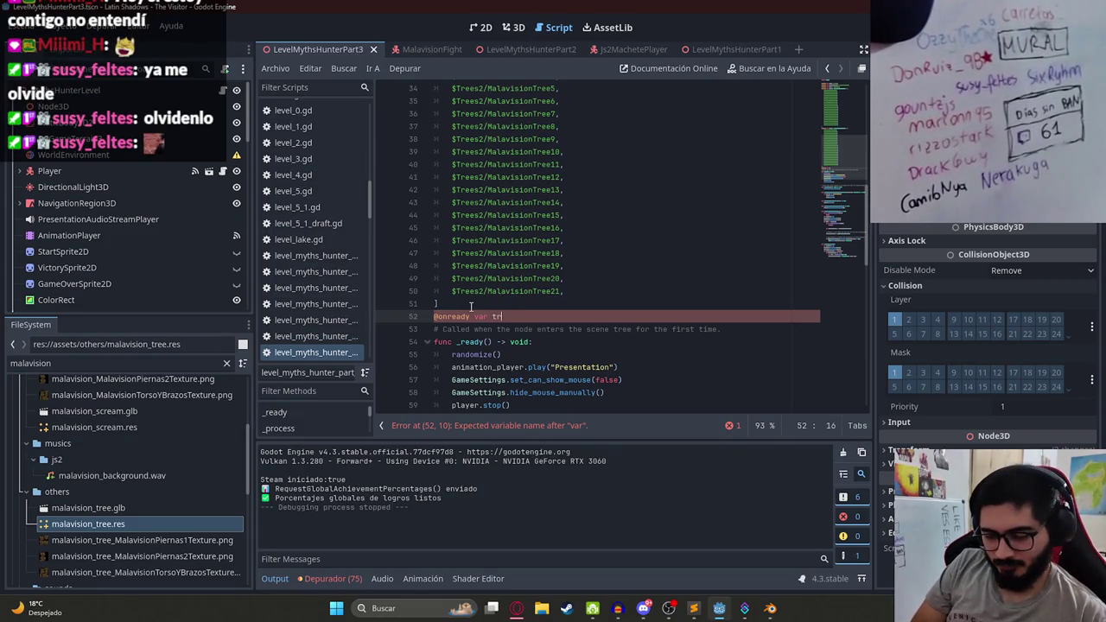
pyautogui.press('BackSpace')
pyautogui.write('field_')
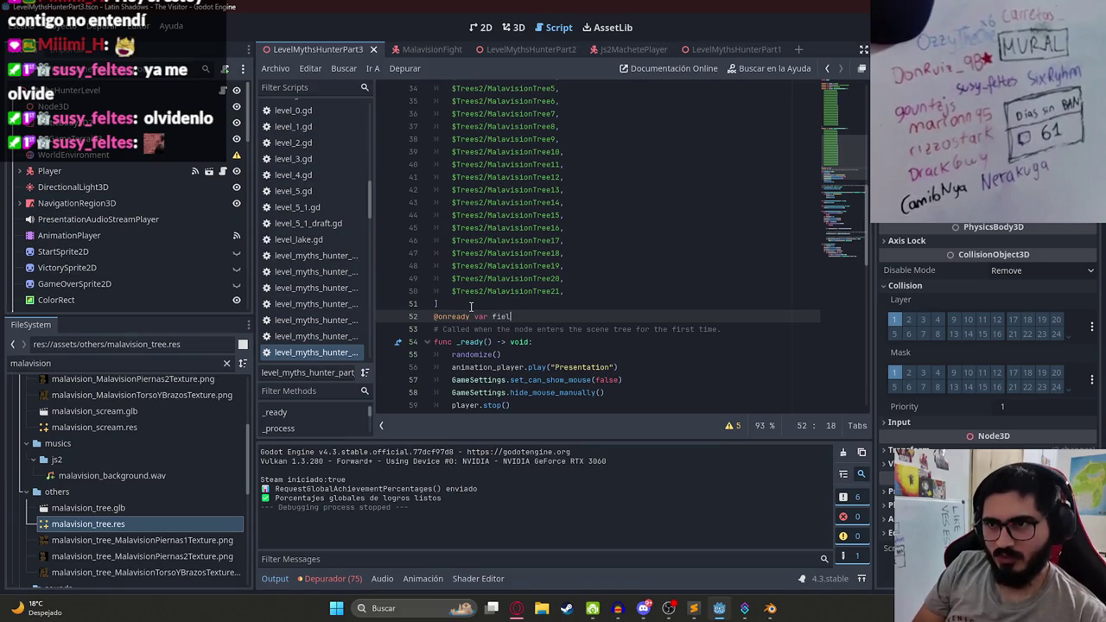
pyautogui.write('trees = [')
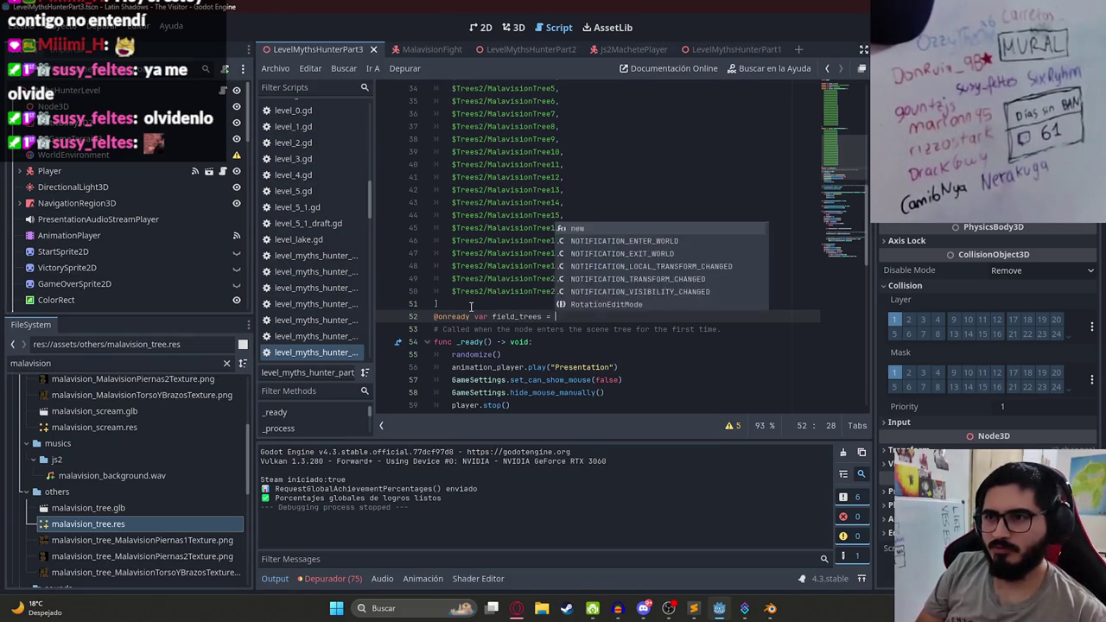
pyautogui.write('$Tree1')
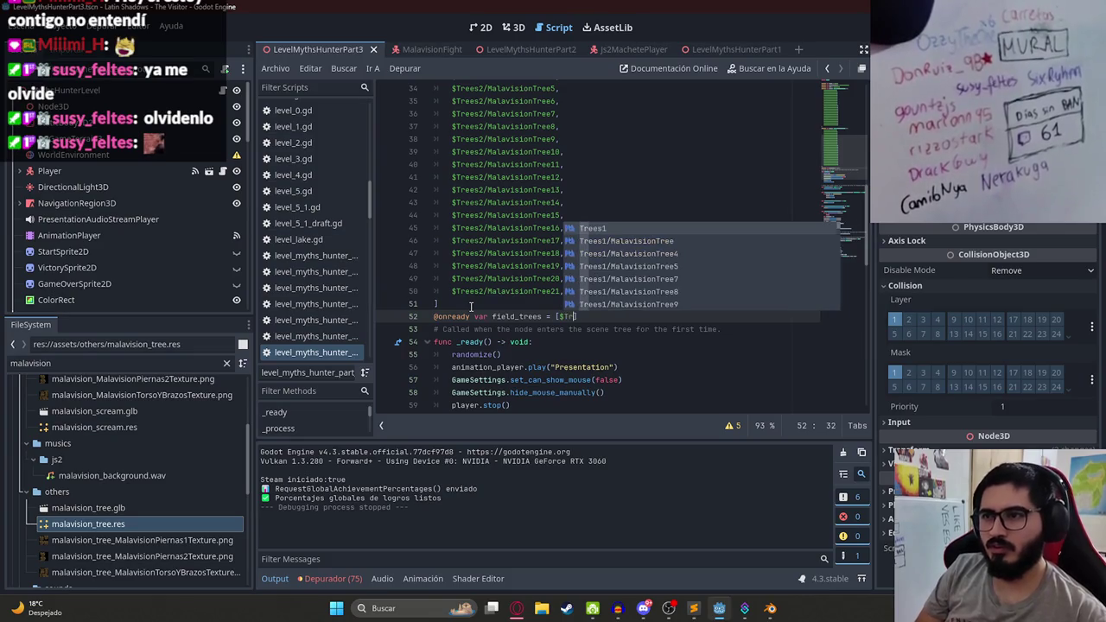
pyautogui.scroll(-3, 637, 284)
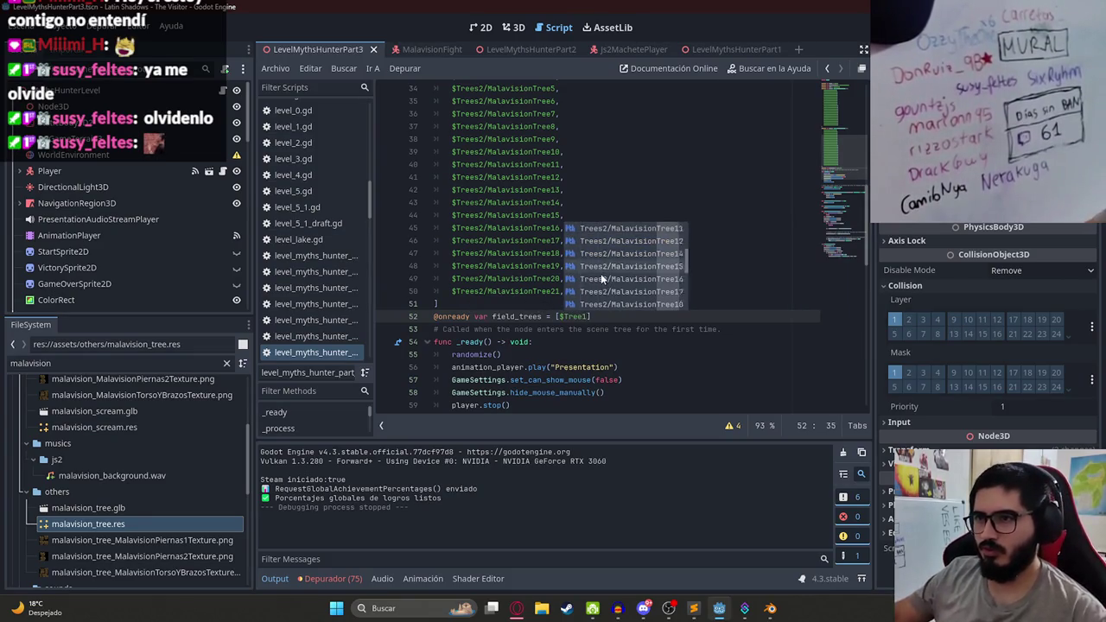
pyautogui.scroll(2, 655, 281)
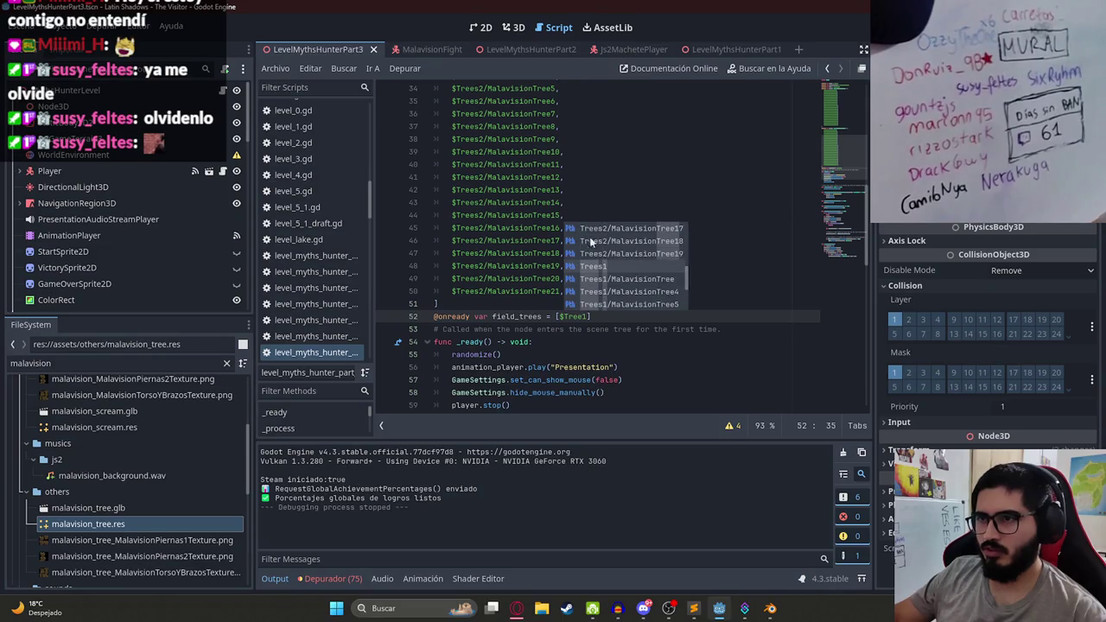
pyautogui.scroll(-5, 180, 206)
pyautogui.scroll(-5, 165, 218)
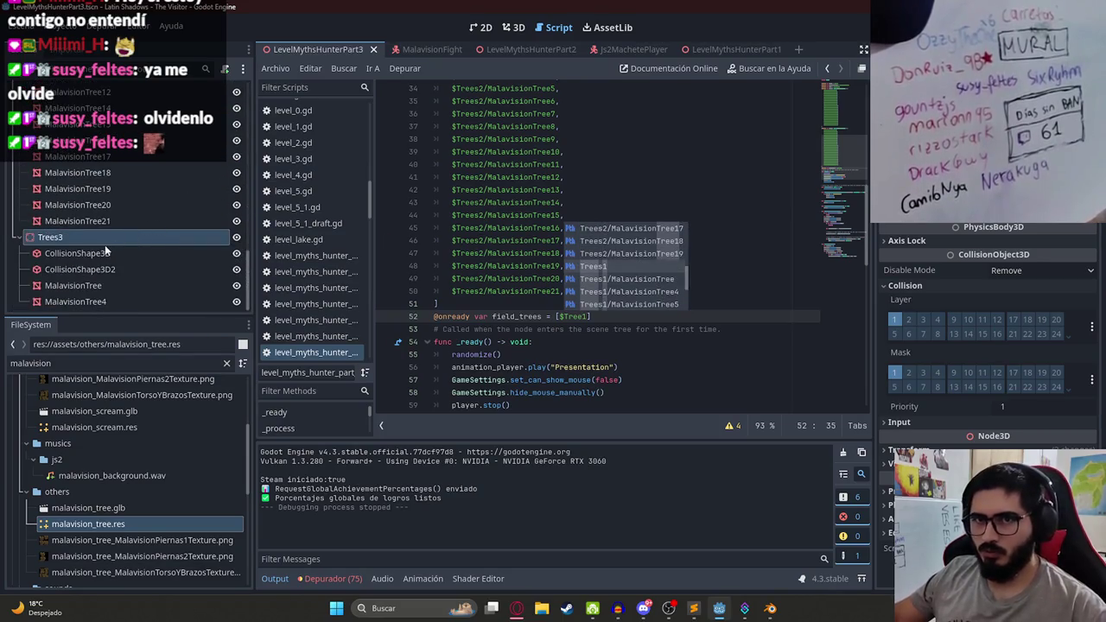
pyautogui.scroll(1, 605, 285)
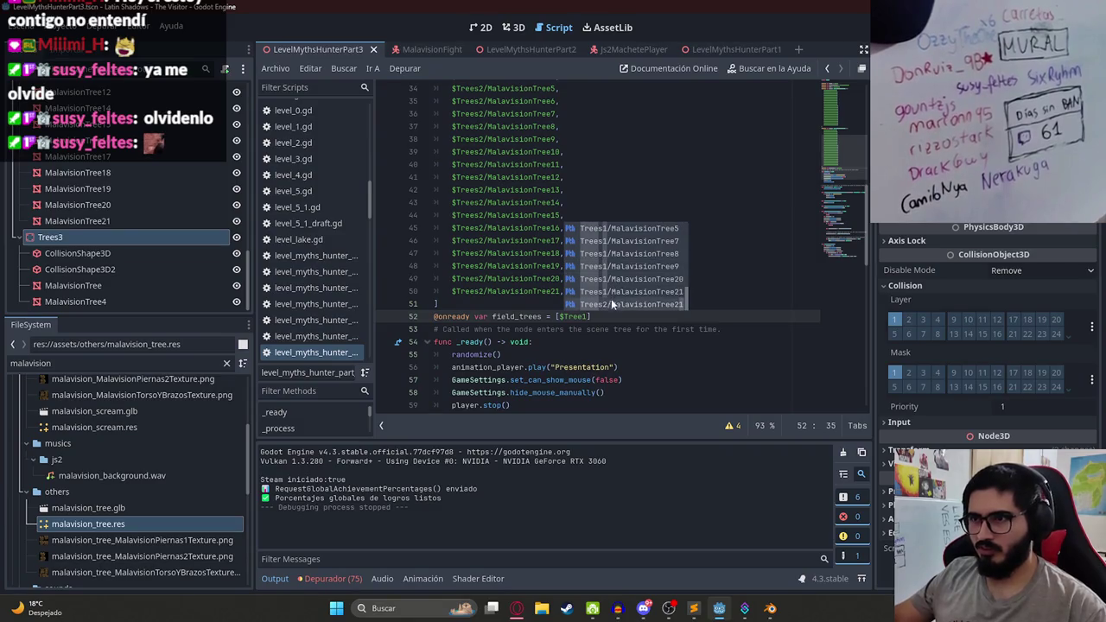
# Complete field_trees as [$Trees3/MalavisionTree, $Trees3/MalavisionTree4] using autocomplete
pyautogui.click(611, 297)
pyautogui.click(592, 317)
pyautogui.press('BackSpace')
pyautogui.write('3')
pyautogui.moveTo(669, 316); pyautogui.dragTo(617, 316)
pyautogui.write('isionTree')
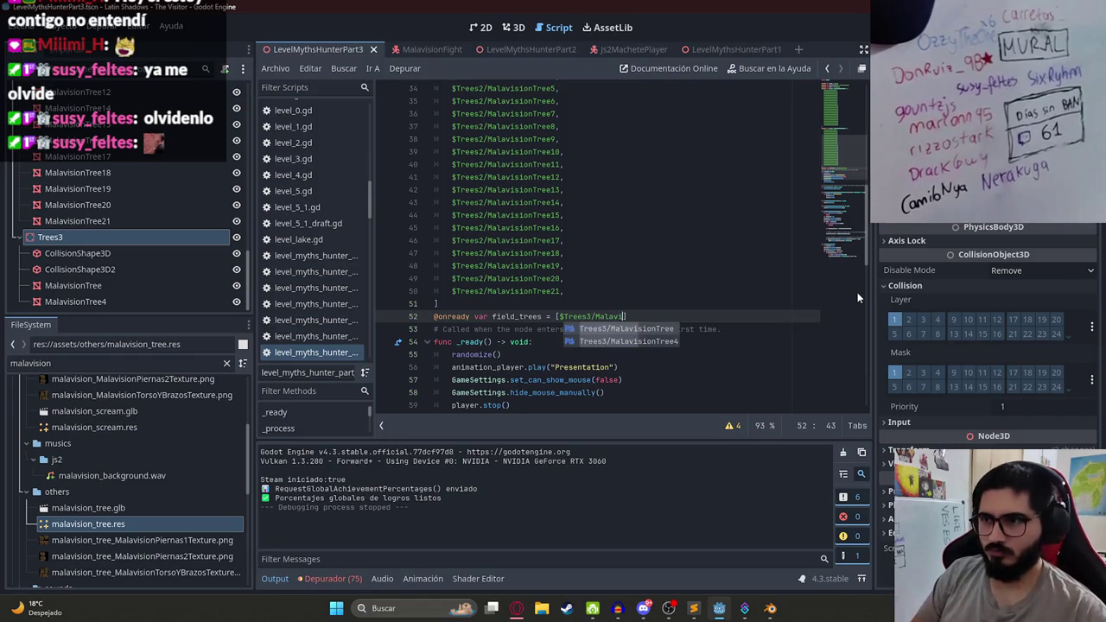
pyautogui.press('Escape')
pyautogui.write(', $')
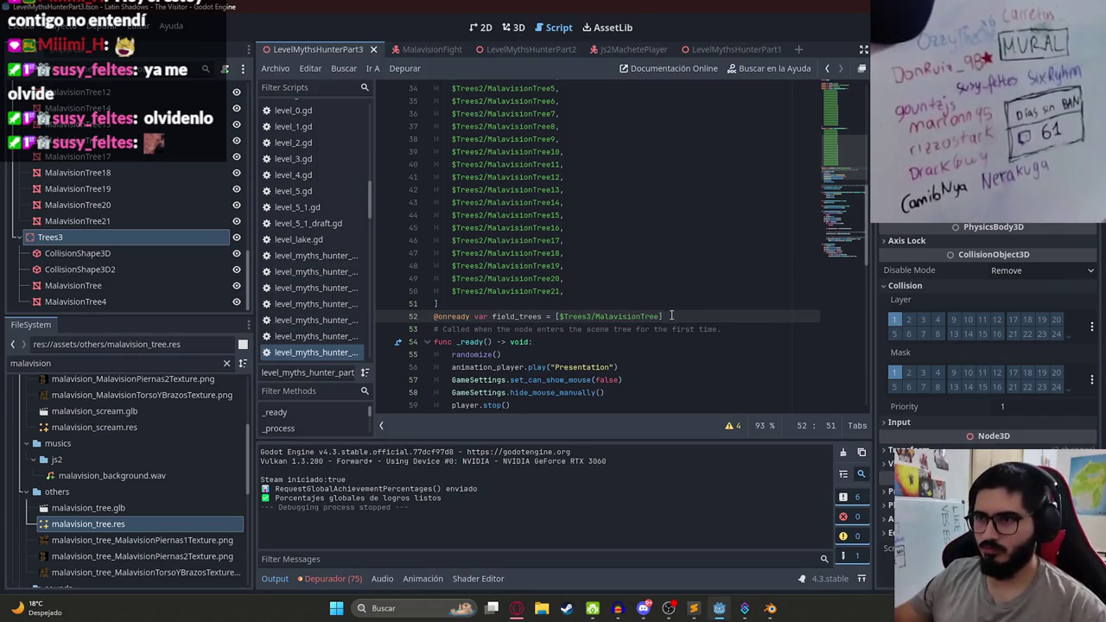
pyautogui.write('Mal')
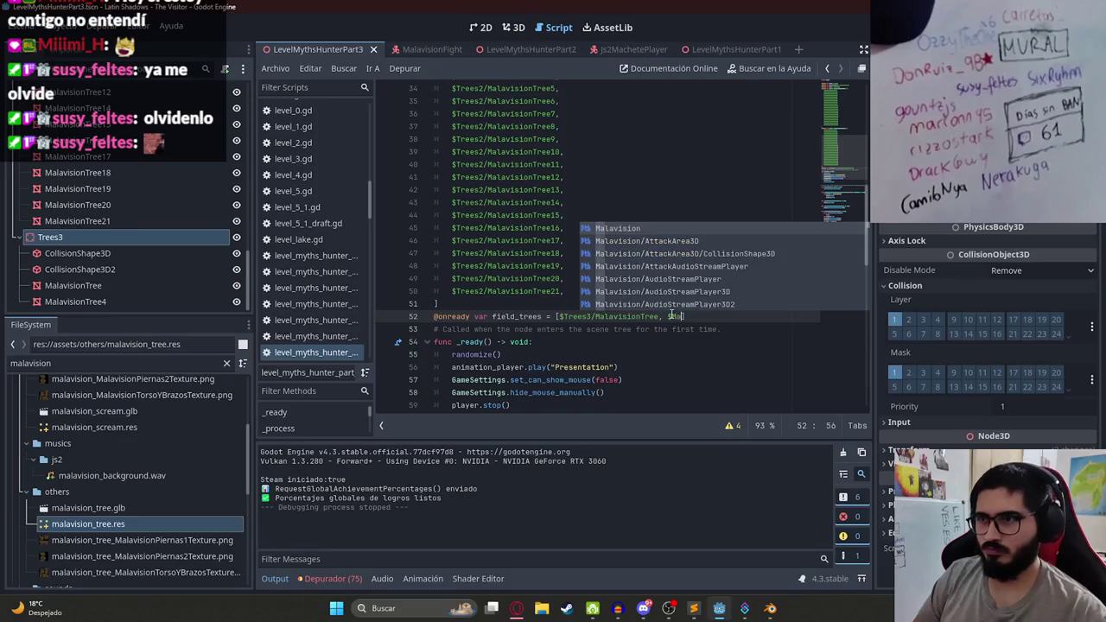
pyautogui.write('avisiontree4')
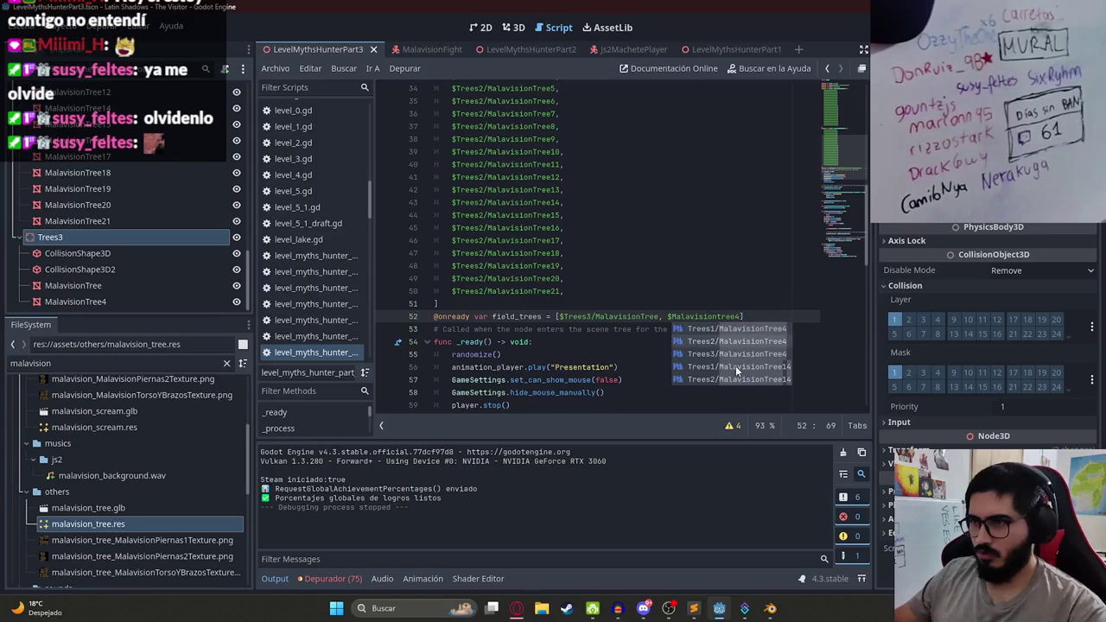
pyautogui.click(738, 354)
pyautogui.click(731, 304)
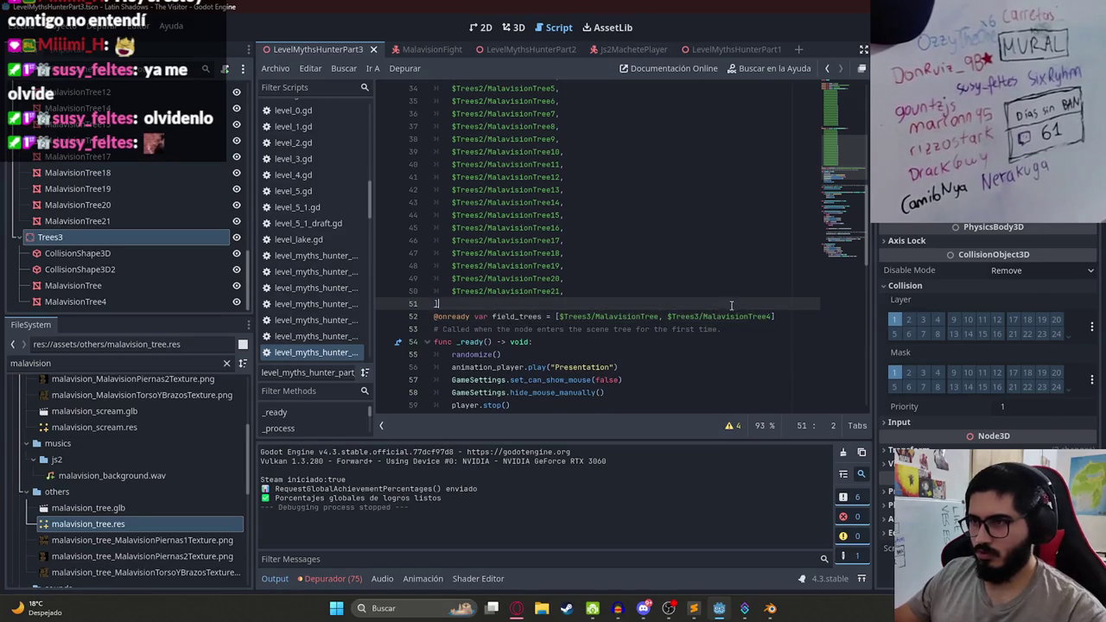
pyautogui.doubleClick(516, 316)
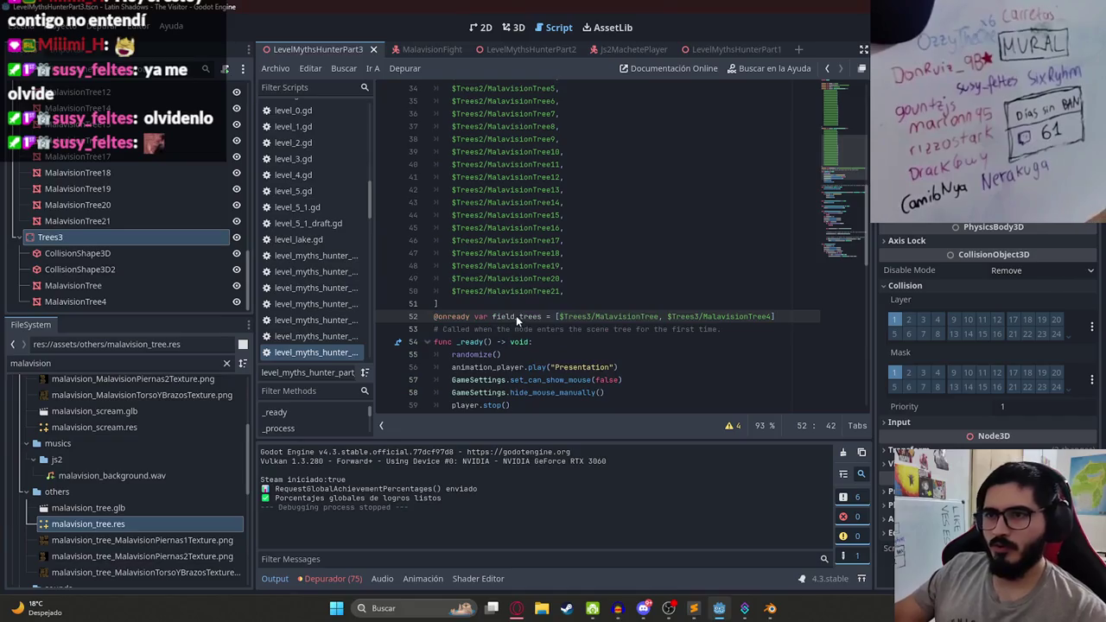
# Copy the whole level script and restart the ChatGPT message with 'Ten'
pyautogui.hotkey('ctrl', 'a')
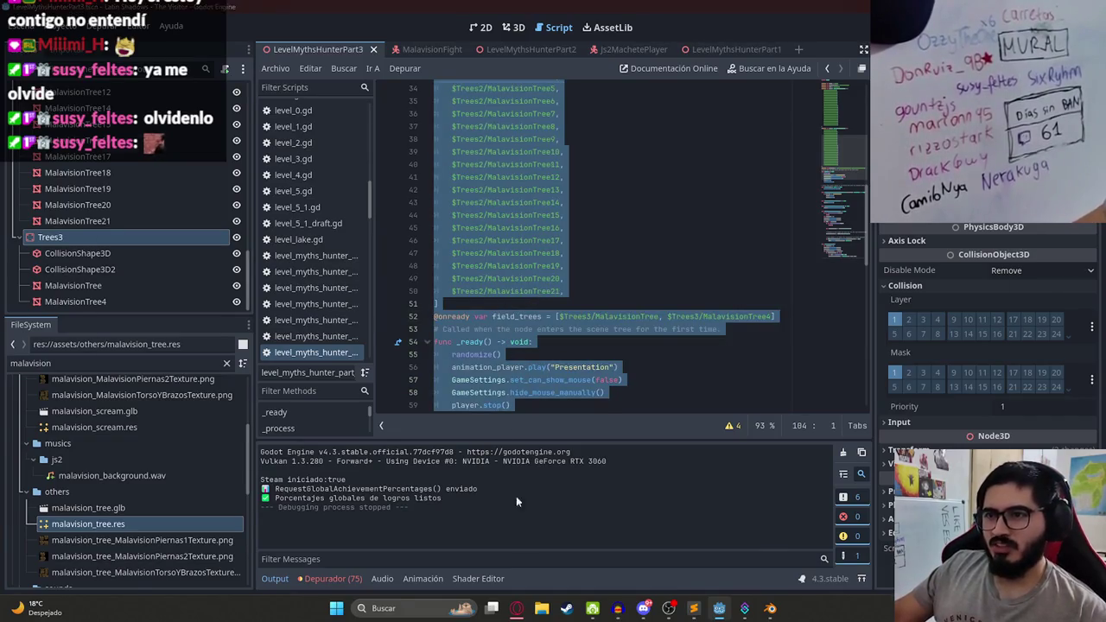
pyautogui.hotkey('alt', 'Tab')
pyautogui.hotkey('ctrl', 'a')
pyautogui.write('Ten')
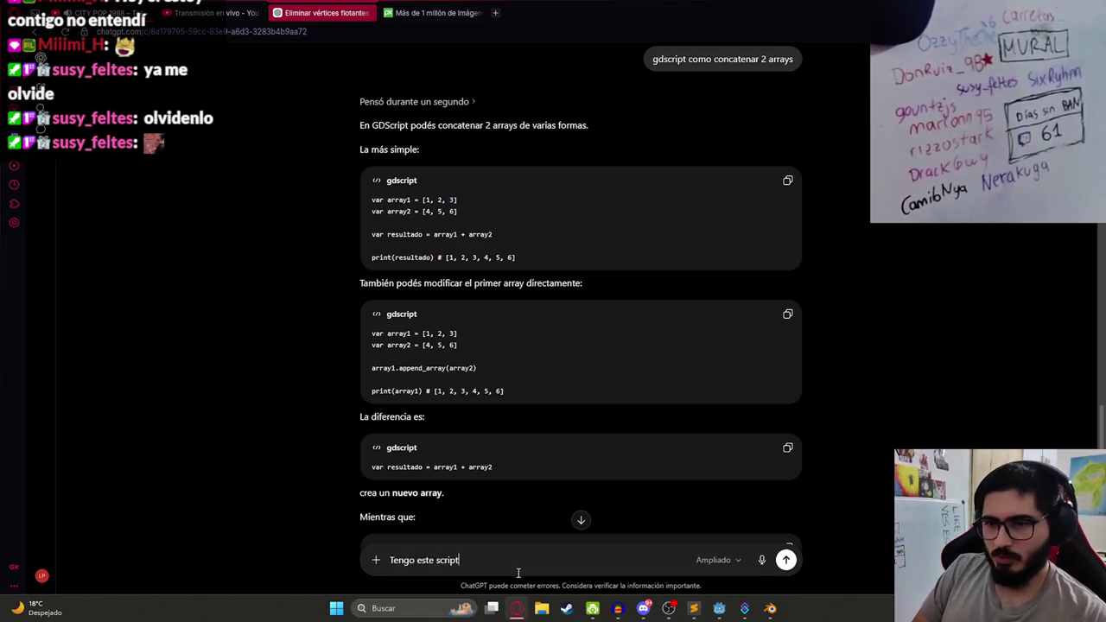
# Paste the level script and the full Malavision fight script into the ChatGPT message
pyautogui.hotkey('shift', 'Return')
pyautogui.hotkey('ctrl', 'v')
pyautogui.hotkey('shift', 'Return')
pyautogui.write('cuan')
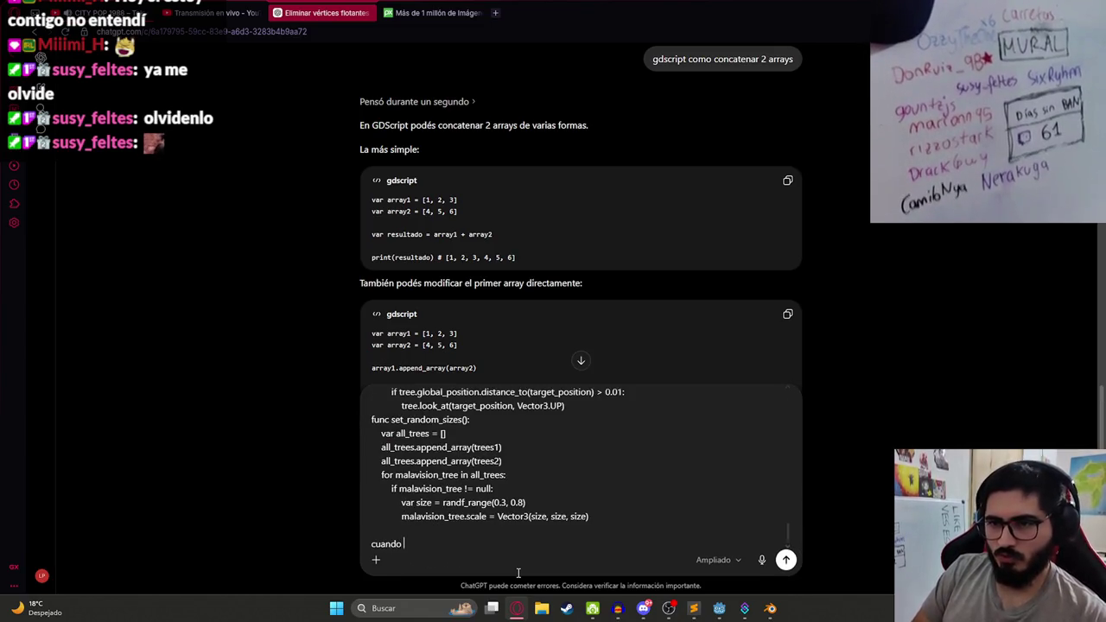
pyautogui.hotkey('alt', 'Tab')
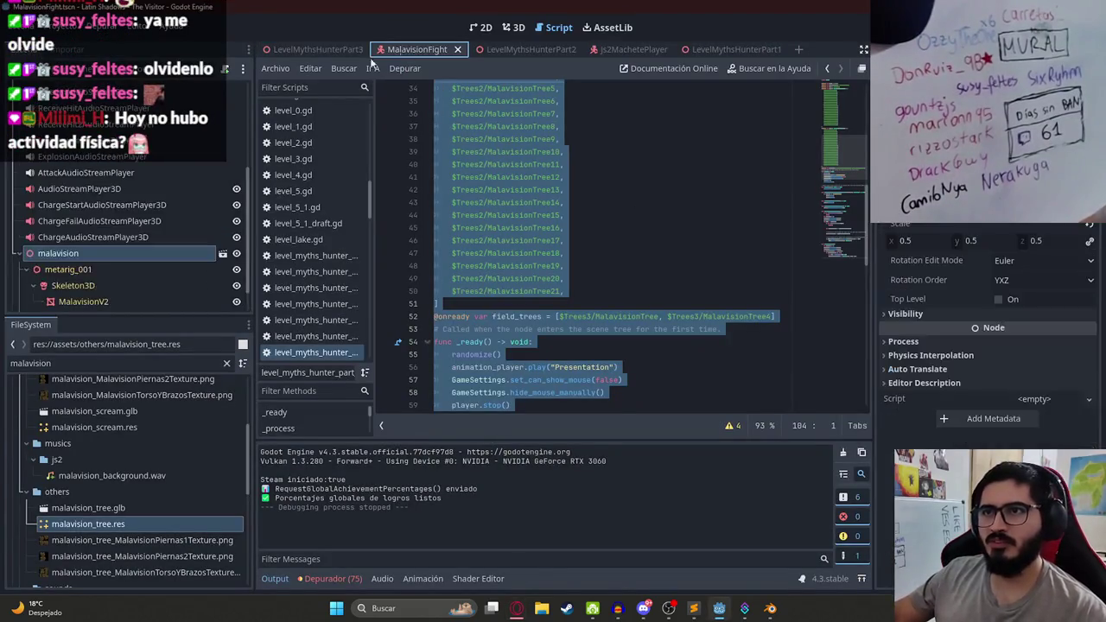
pyautogui.click(399, 51)
pyautogui.hotkey('ctrl', 'a')
pyautogui.hotkey('ctrl', 'c')
pyautogui.hotkey('alt', 'Tab')
pyautogui.hotkey('ctrl', 'v')
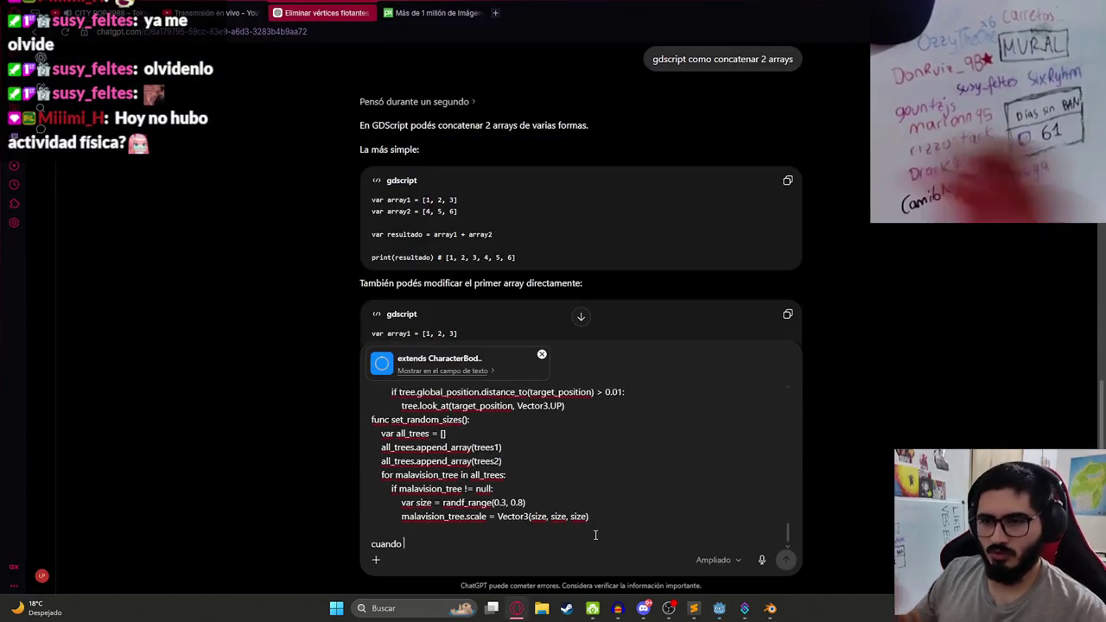
# Write the question about Malavision sticking after charging into Trees3 trees and send it
pyautogui.press('BackSpace')
pyautogui.write('y el sc')
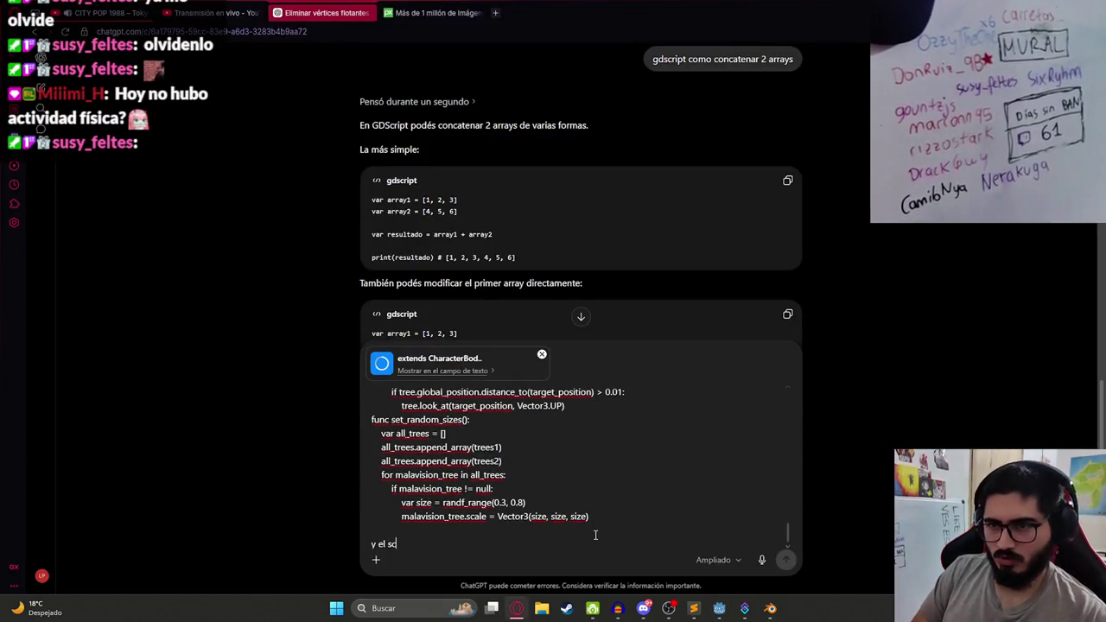
pyautogui.write('ript deMal')
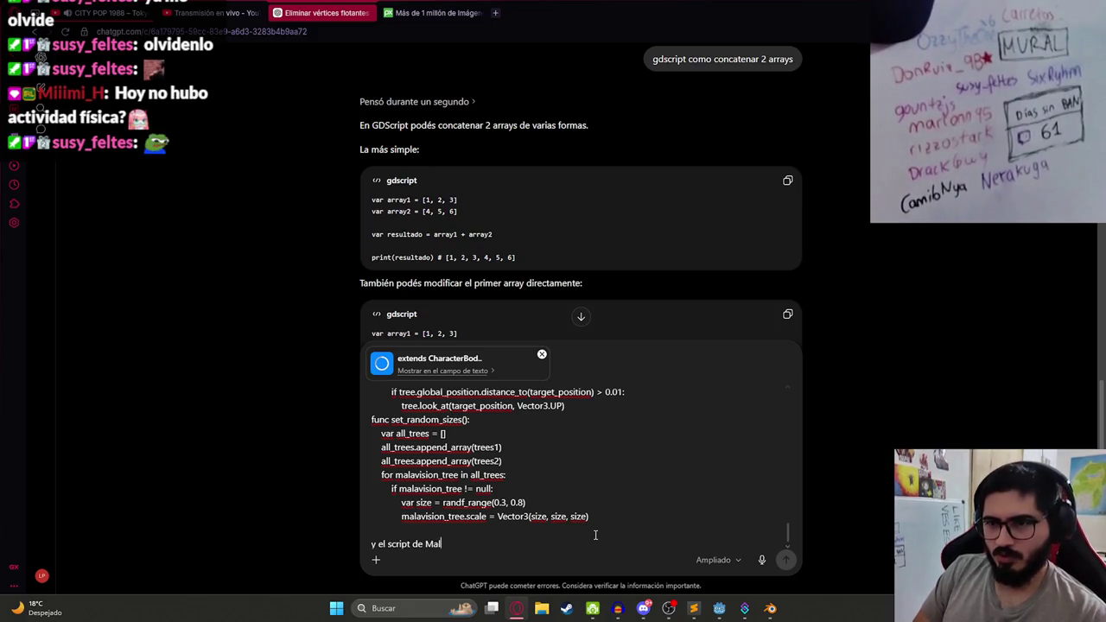
pyautogui.write('ndo hac')
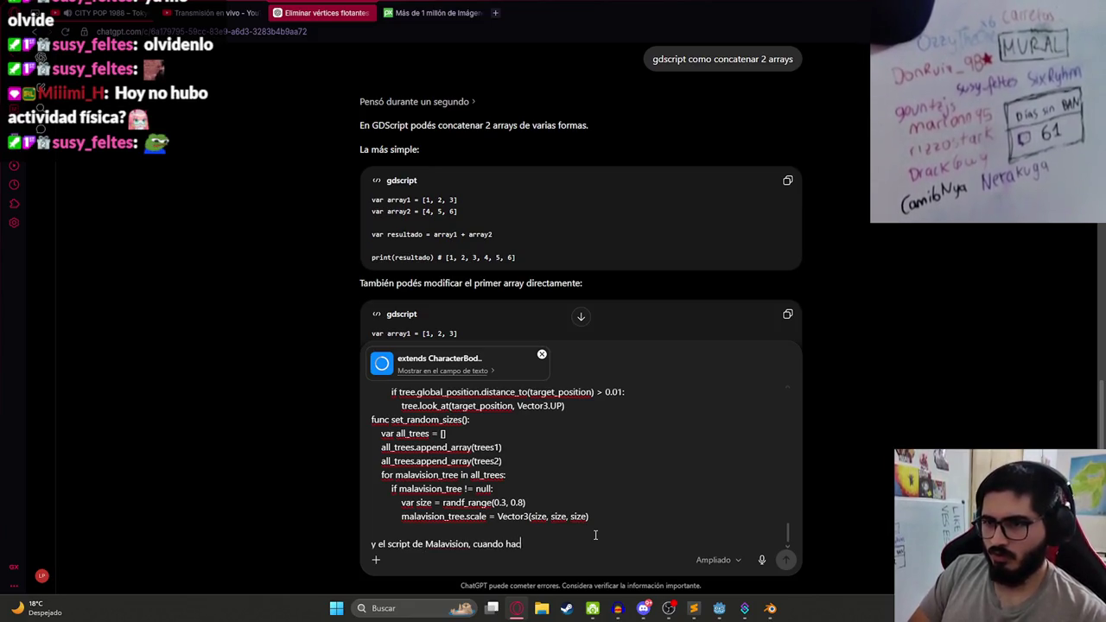
pyautogui.write('embestida, si choco por uno de los')
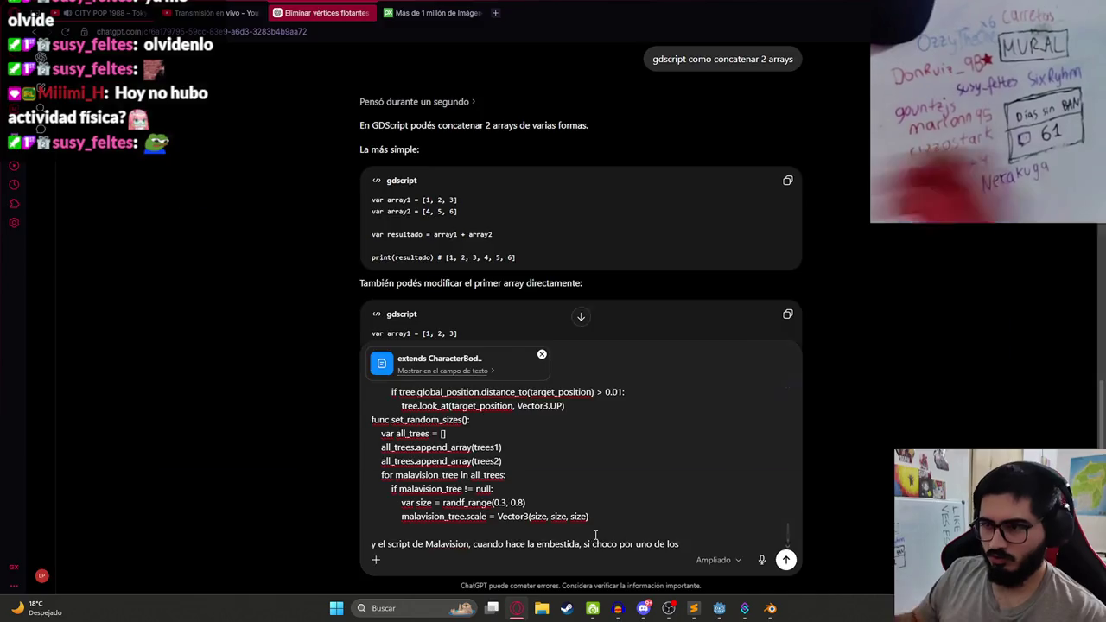
pyautogui.hotkey('alt', 'Tab')
pyautogui.click(712, 151)
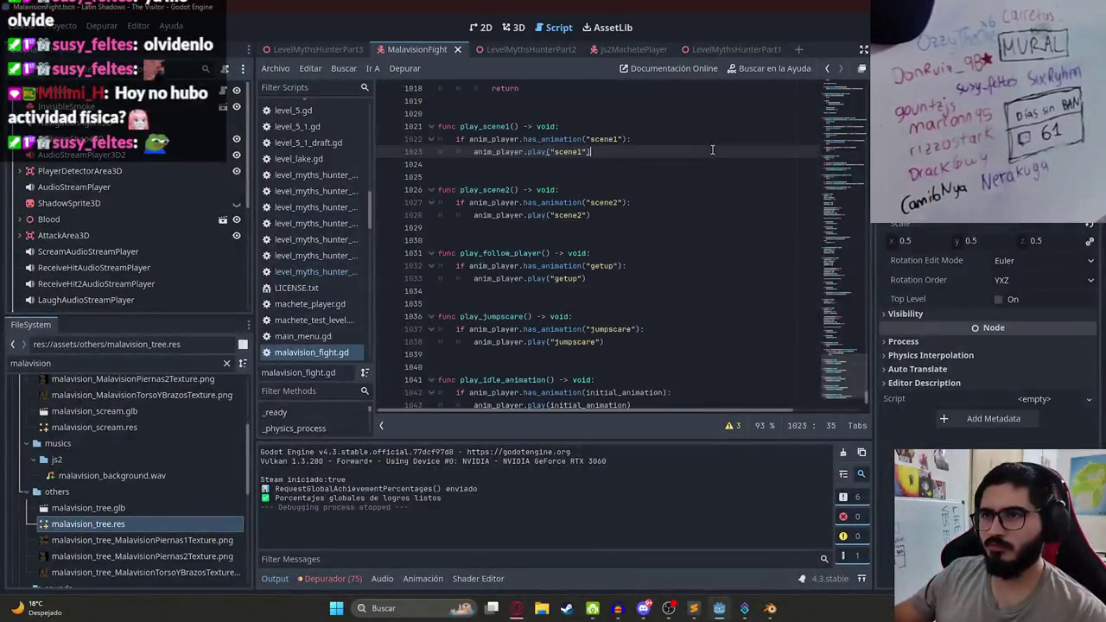
pyautogui.hotkey('alt', 'Tab')
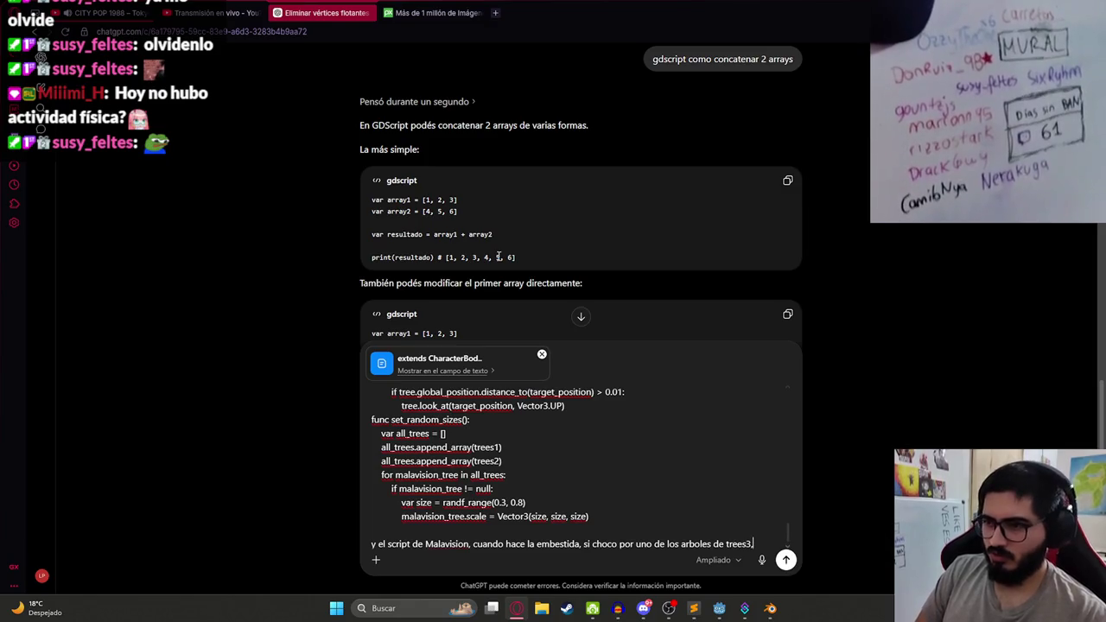
pyautogui.write('querer embestir se queda atascada, que soluciones hay.')
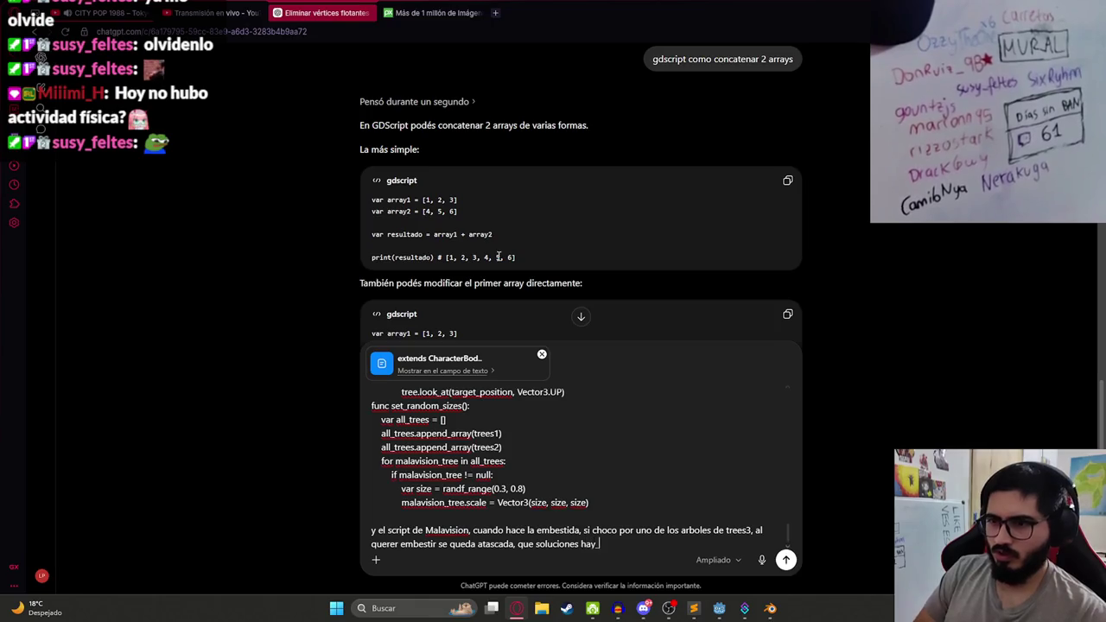
pyautogui.press('Return')
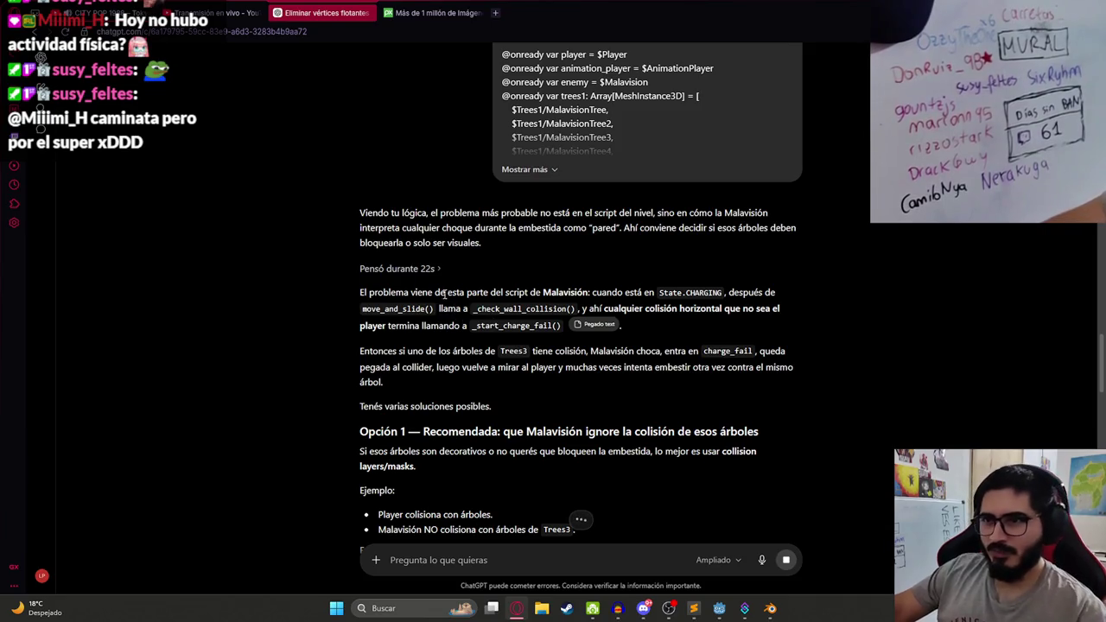
# Read ChatGPT's answer about _check_wall_collision() and its Option 2
pyautogui.moveTo(436, 291); pyautogui.dragTo(575, 308)
pyautogui.click(44, 311)
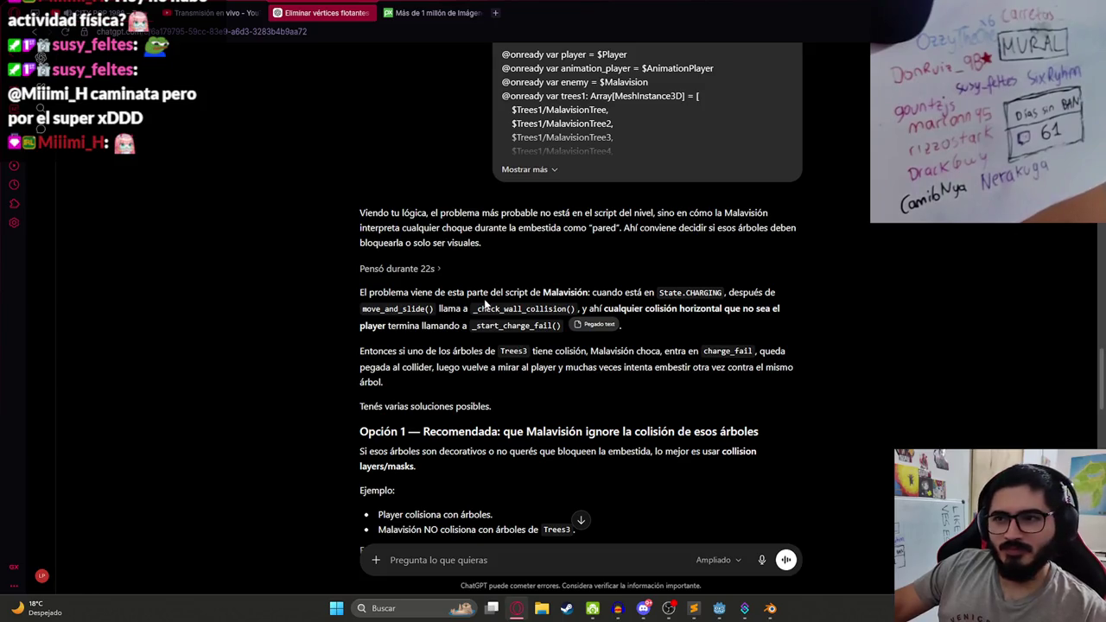
pyautogui.doubleClick(488, 309)
pyautogui.click(532, 343)
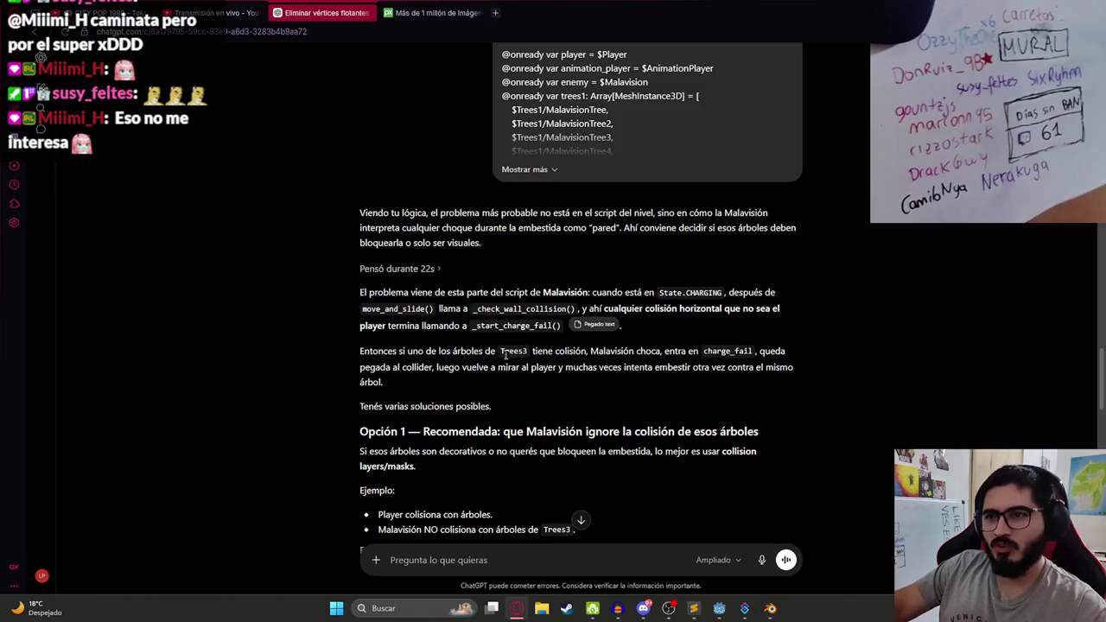
pyautogui.scroll(-2, 666, 352)
pyautogui.moveTo(423, 259); pyautogui.dragTo(756, 261)
pyautogui.scroll(-3, 848, 264)
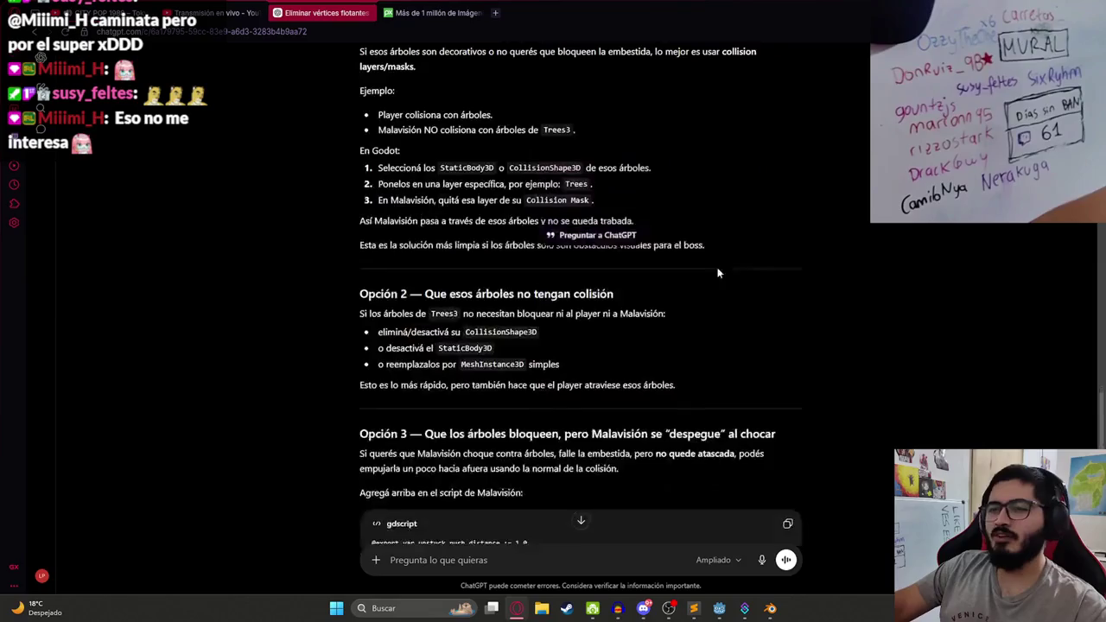
pyautogui.moveTo(381, 290); pyautogui.dragTo(627, 288)
pyautogui.click(628, 285)
pyautogui.scroll(-2, 521, 328)
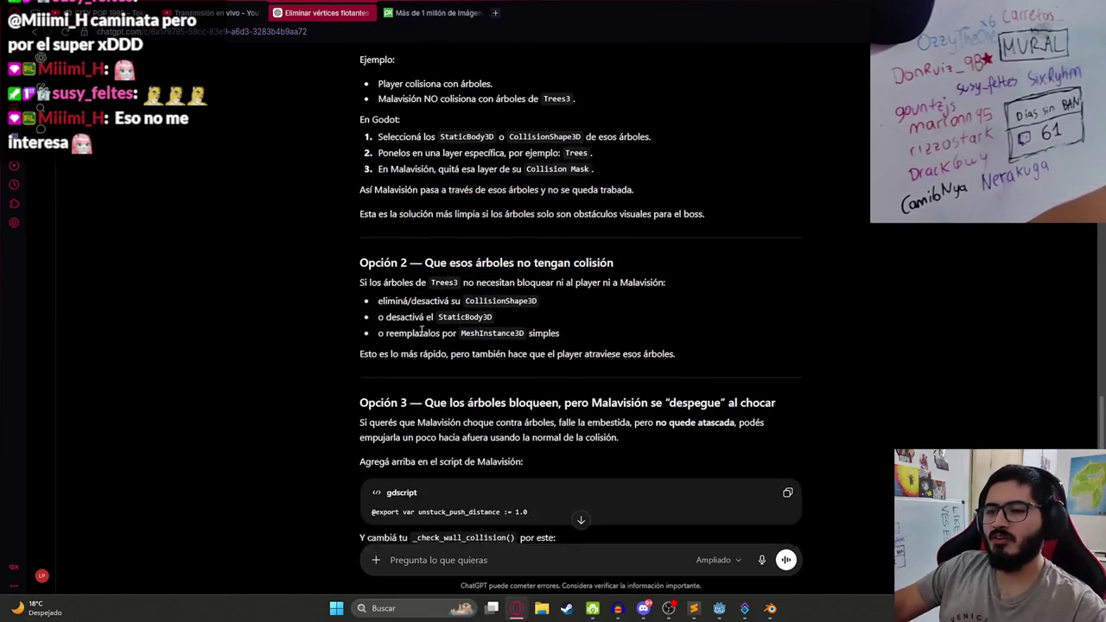
pyautogui.moveTo(409, 317); pyautogui.dragTo(775, 316)
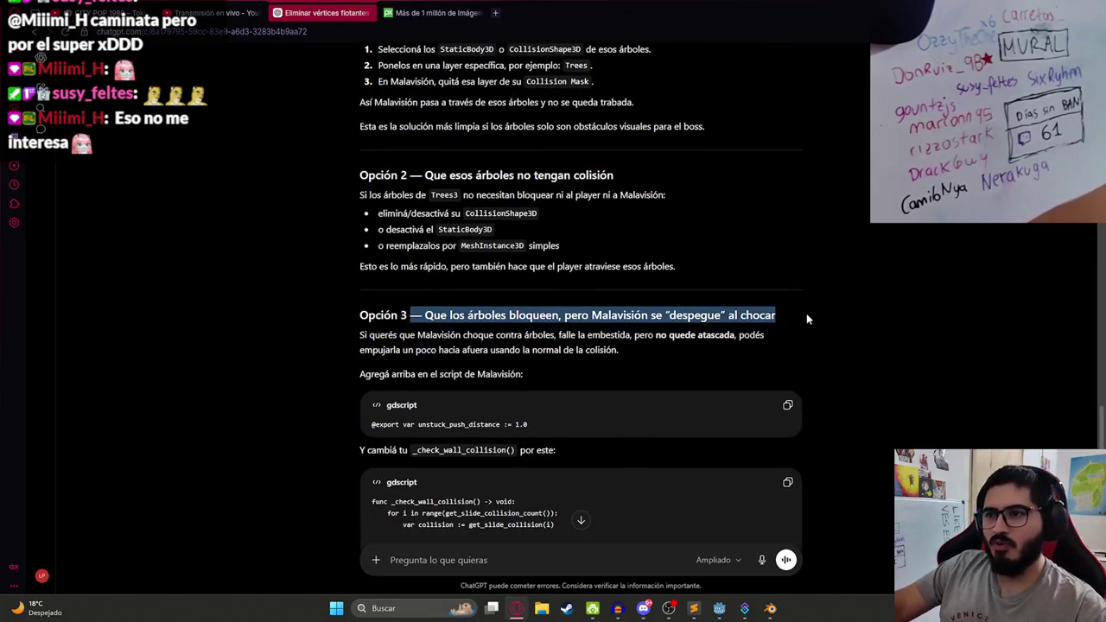
pyautogui.click(457, 333)
pyautogui.moveTo(468, 316); pyautogui.dragTo(763, 336)
pyautogui.click(856, 342)
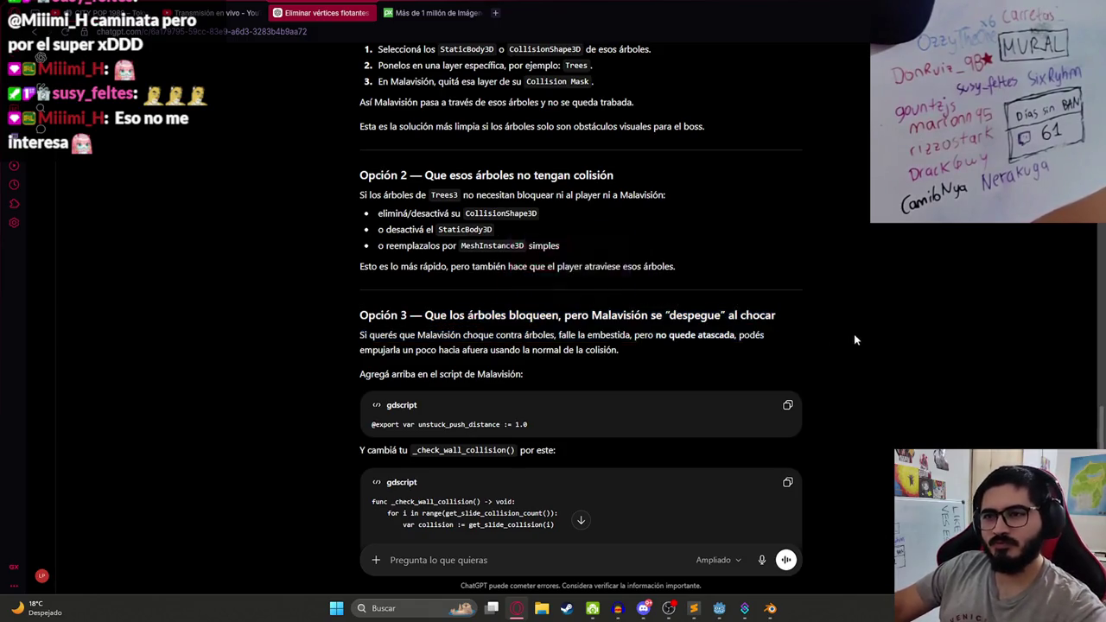
pyautogui.scroll(-2, 549, 309)
pyautogui.moveTo(550, 309); pyautogui.dragTo(372, 309)
pyautogui.hotkey('ctrl', 'c')
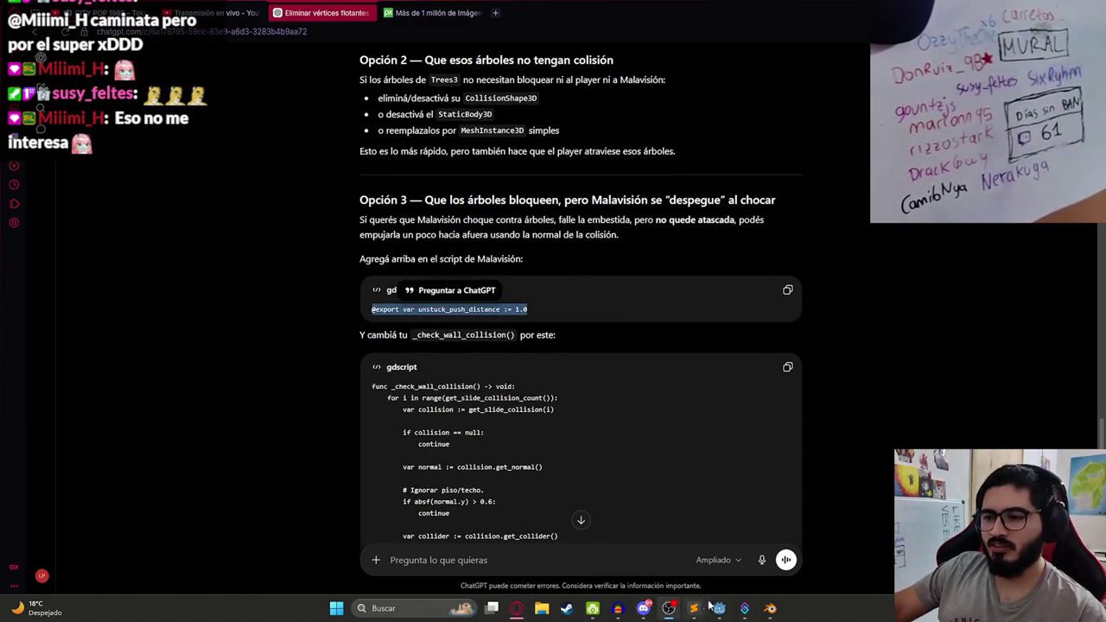
pyautogui.click(719, 609)
pyautogui.hotkey('ctrl', 'f')
pyautogui.hotkey('ctrl', 'v')
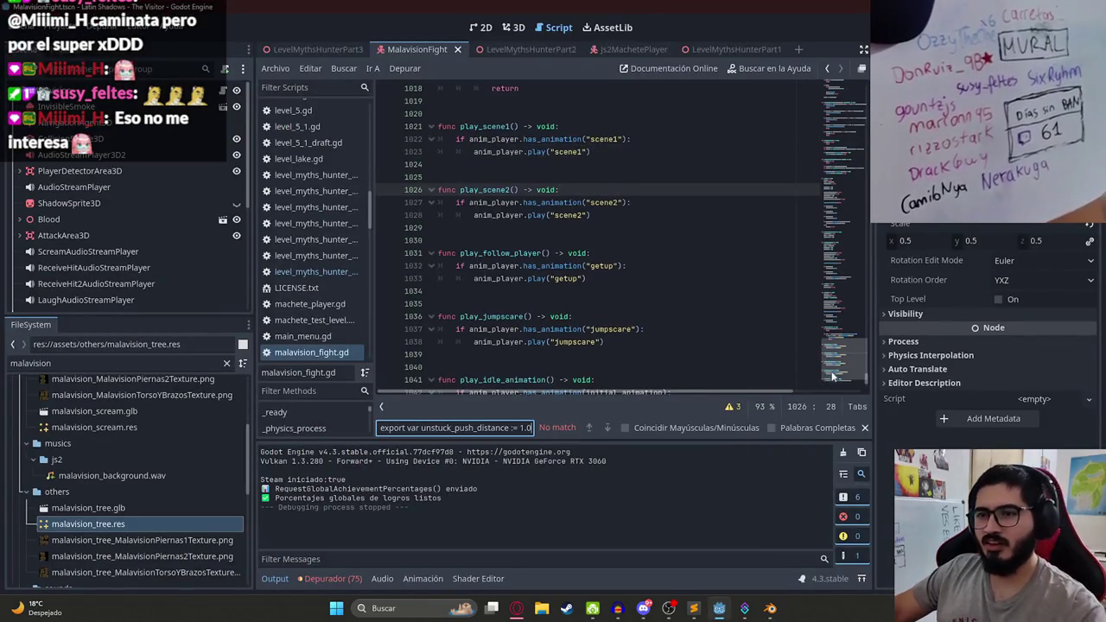
pyautogui.hotkey('ctrl', 'z')
pyautogui.click(223, 92)
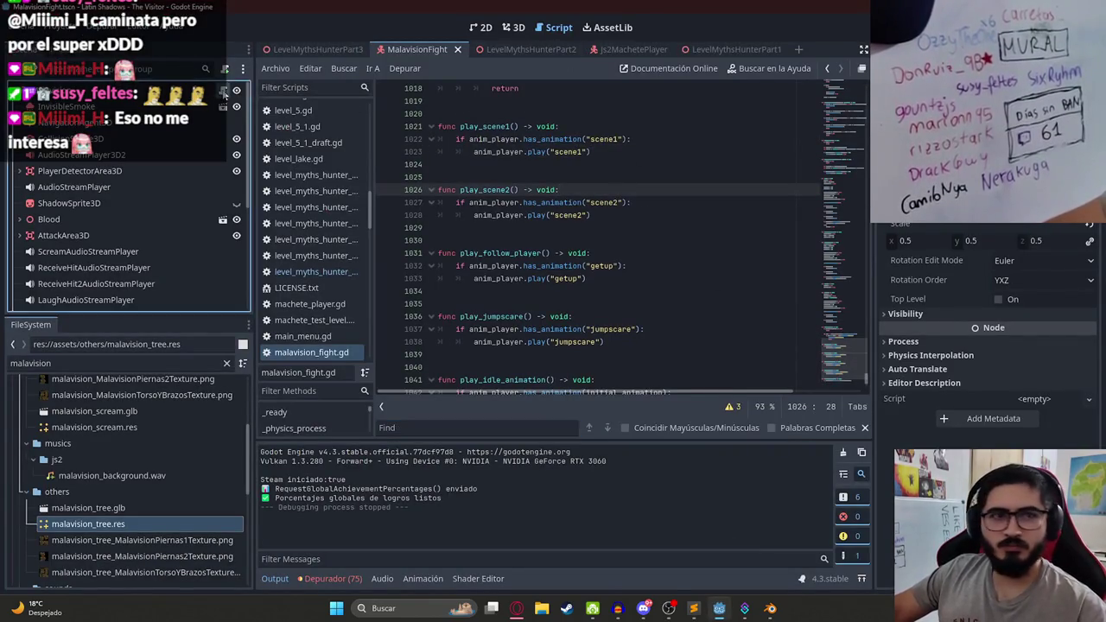
pyautogui.click(614, 226)
pyautogui.moveTo(846, 345)
pyautogui.mouseDown()
pyautogui.moveTo(830, 161)
pyautogui.moveTo(836, 77)
pyautogui.mouseUp()
pyautogui.scroll(-10, 743, 285)
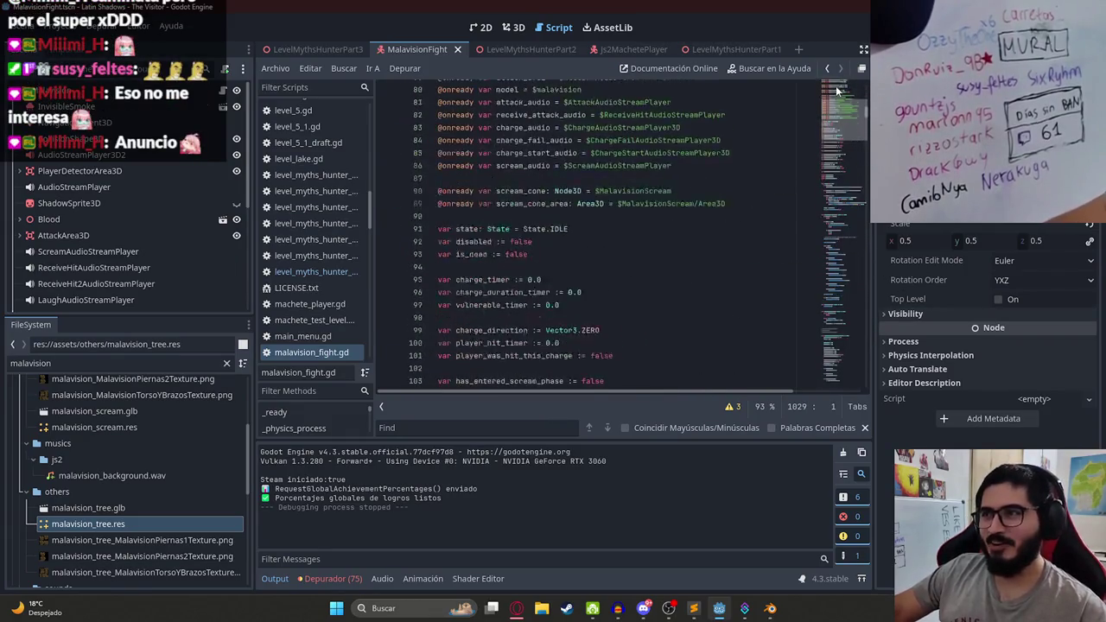
pyautogui.click(748, 277)
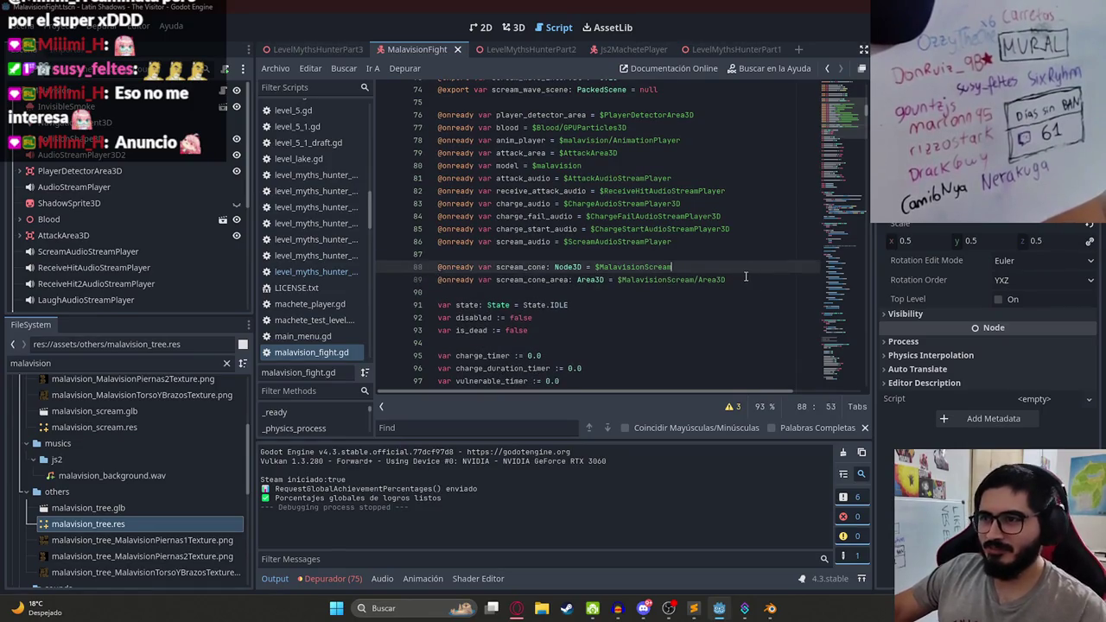
pyautogui.hotkey('ctrl', 's')
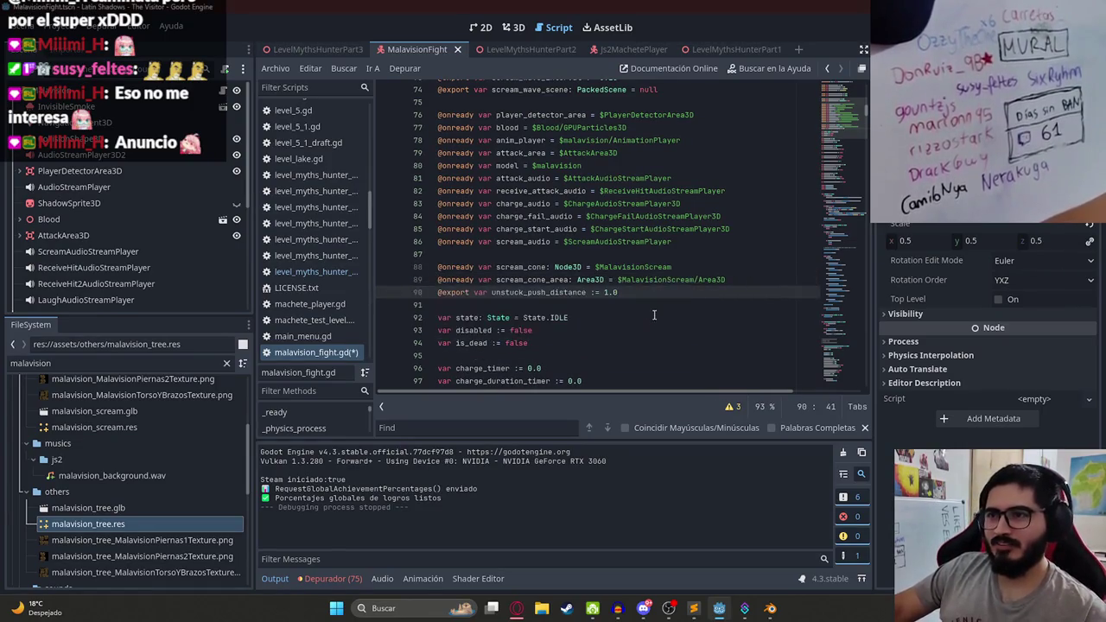
pyautogui.doubleClick(542, 292)
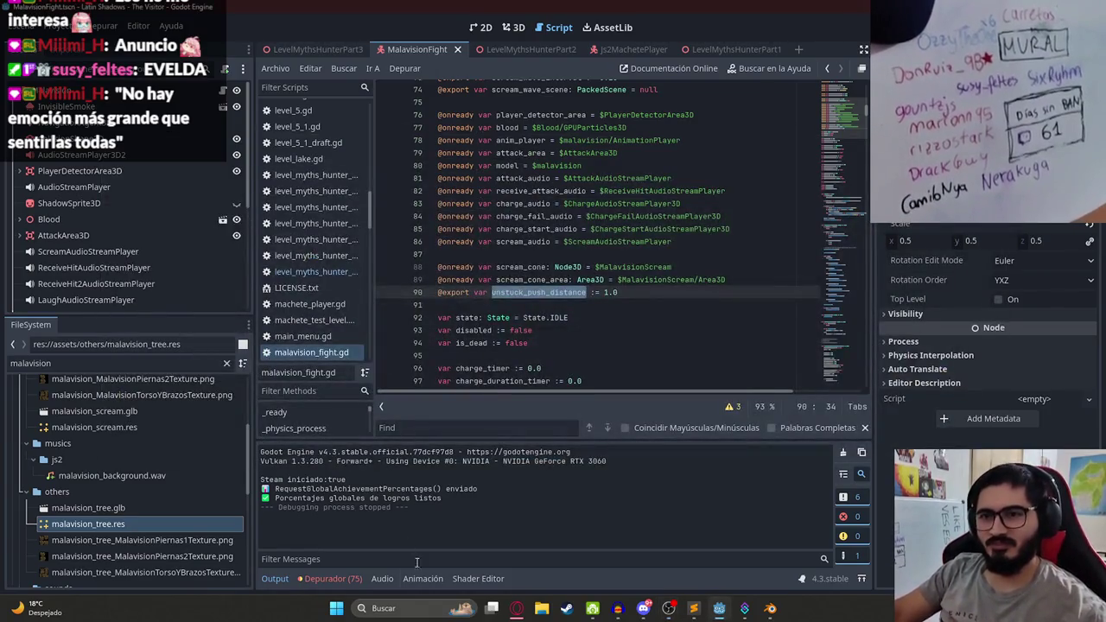
pyautogui.click(515, 608)
# Paste ChatGPT's new _check_wall_collision() over the old function at line 774 and save
pyautogui.scroll(-3, 720, 225)
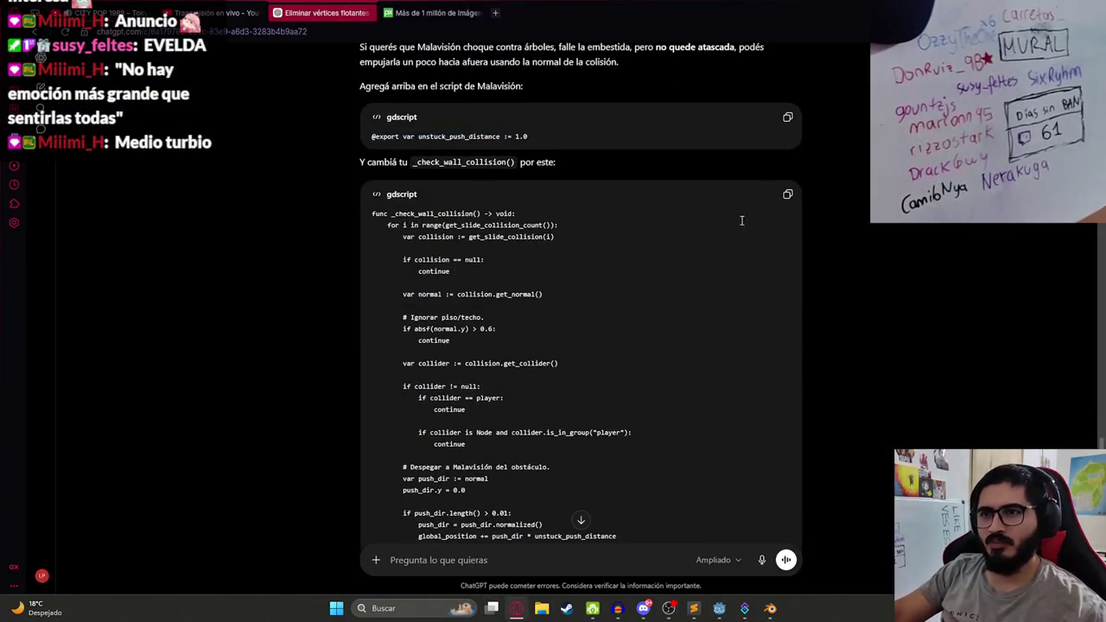
pyautogui.click(787, 197)
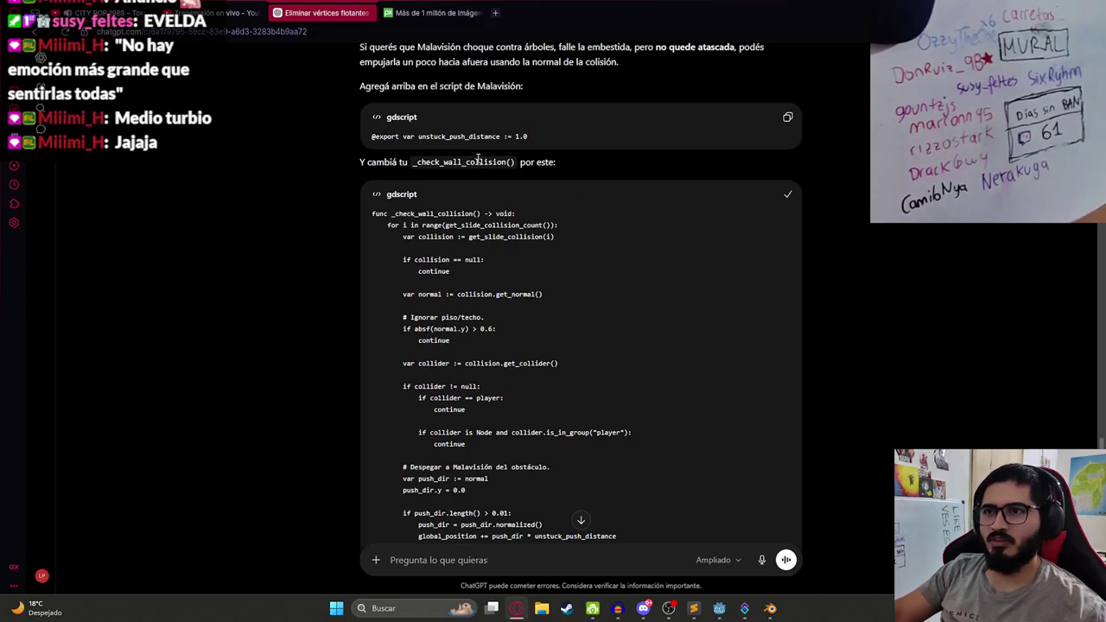
pyautogui.hotkey('alt', 'Tab')
pyautogui.hotkey('ctrl', 'f')
pyautogui.write('check')
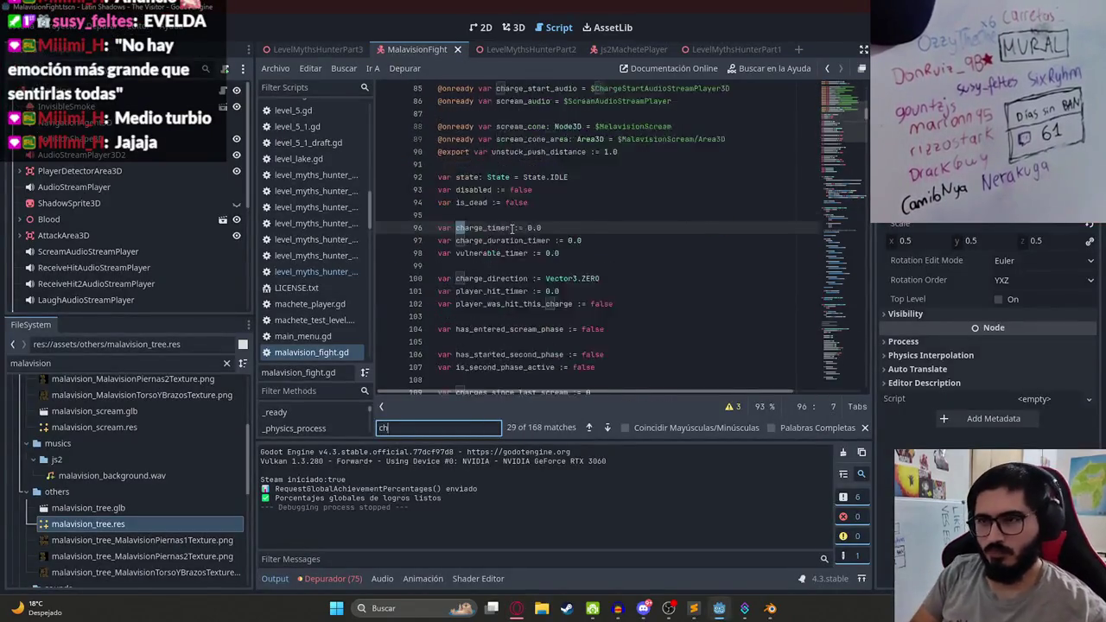
pyautogui.write('_wall')
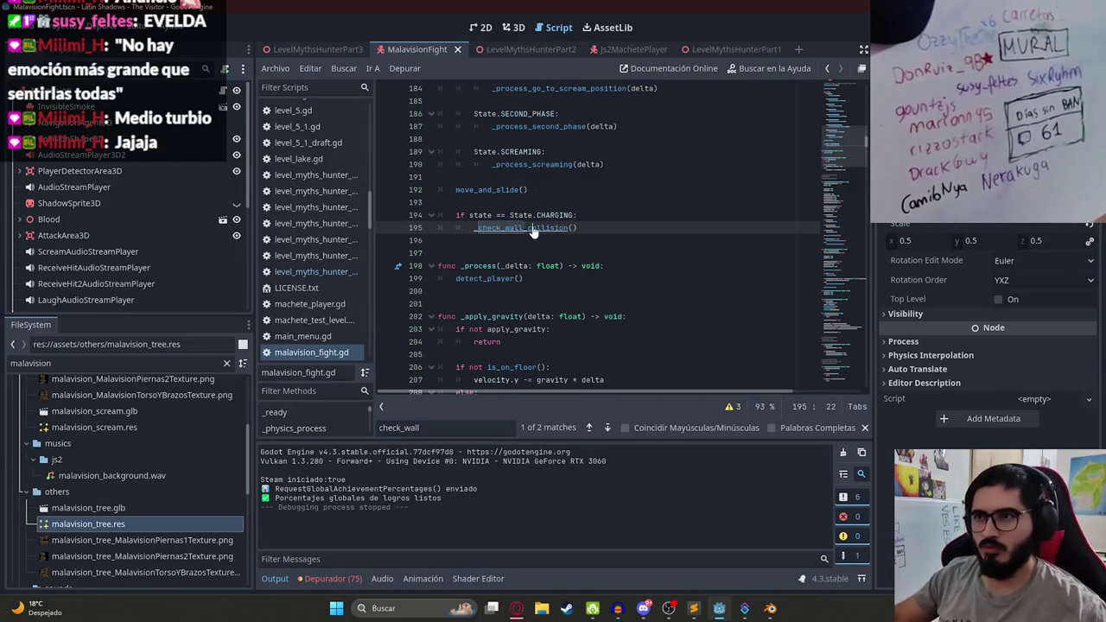
pyautogui.press('Return')
pyautogui.scroll(-7, 507, 253)
pyautogui.scroll(2, 507, 253)
pyautogui.moveTo(501, 244)
pyautogui.mouseDown()
pyautogui.moveTo(424, 229)
pyautogui.moveTo(408, 180)
pyautogui.mouseUp()
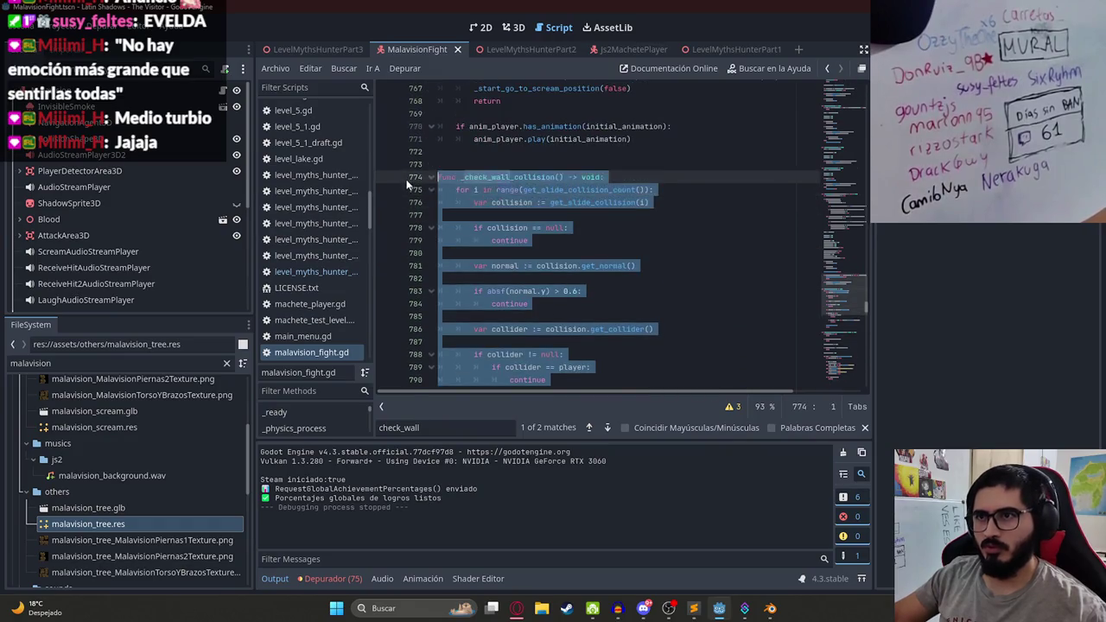
pyautogui.hotkey('ctrl', 'v')
pyautogui.hotkey('ctrl', 's')
# Recheck ChatGPT's reply, then bring up the LevelMythsHunterPart3 scene tab's options
pyautogui.hotkey('alt', 'Tab')
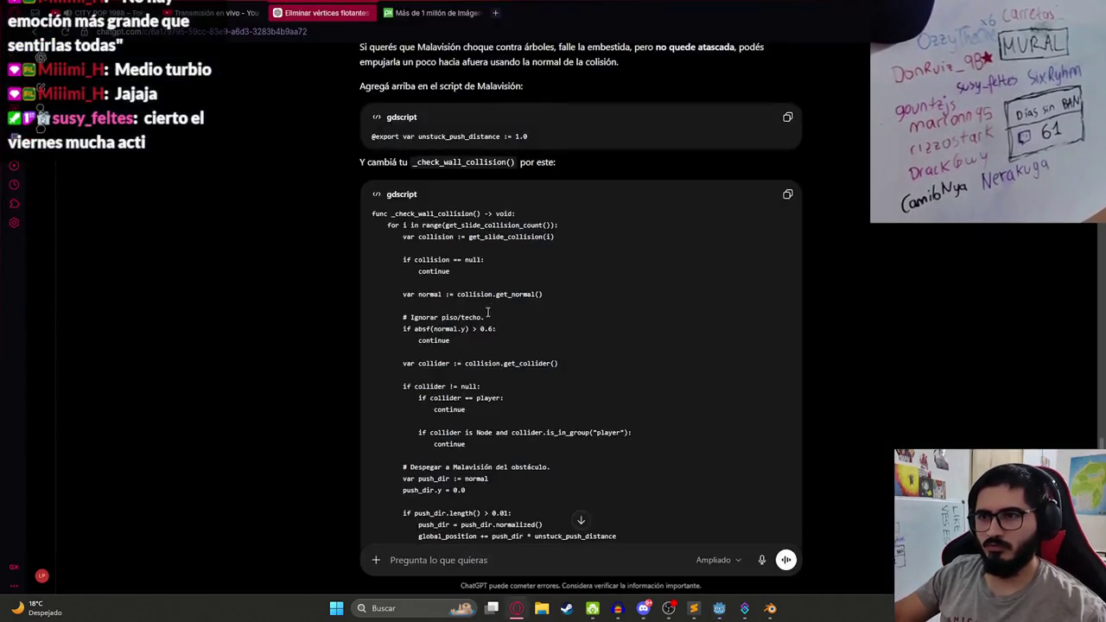
pyautogui.scroll(-5, 482, 308)
pyautogui.hotkey('alt', 'Tab')
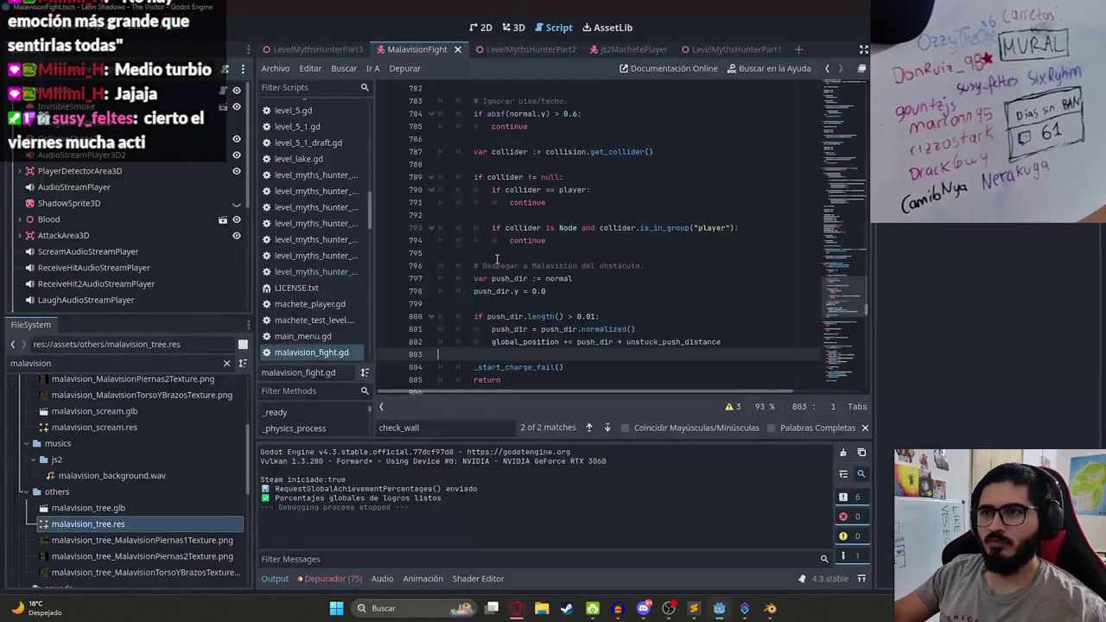
pyautogui.click(311, 49)
pyautogui.rightClick(309, 48)
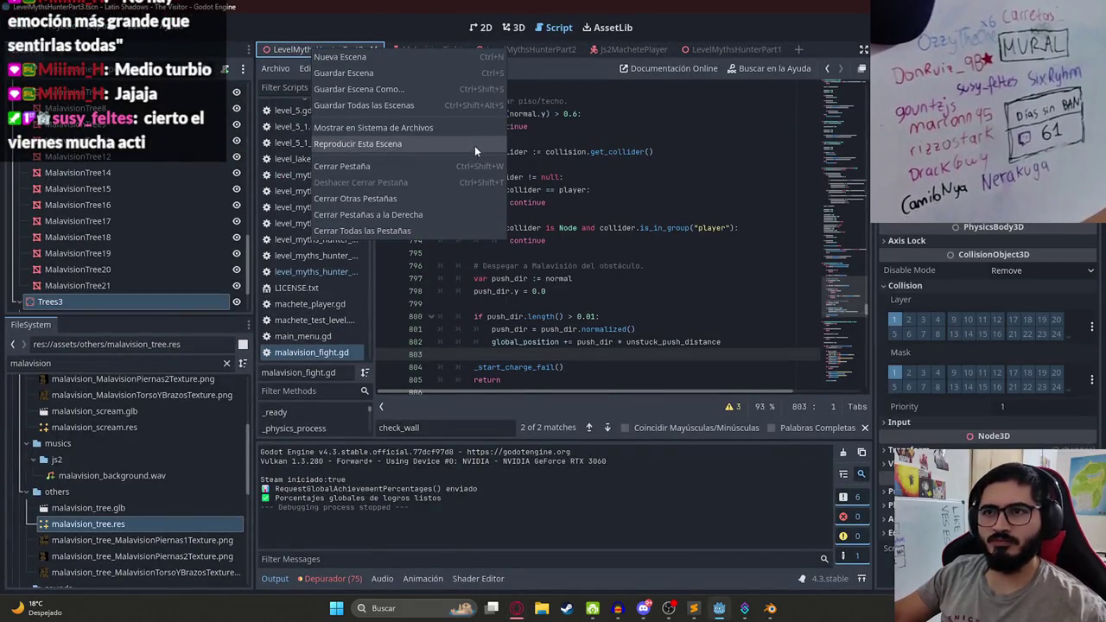
# Play the LevelMythsHunterPart3 scene, then return to its 3D view afterward
pyautogui.click(474, 144)
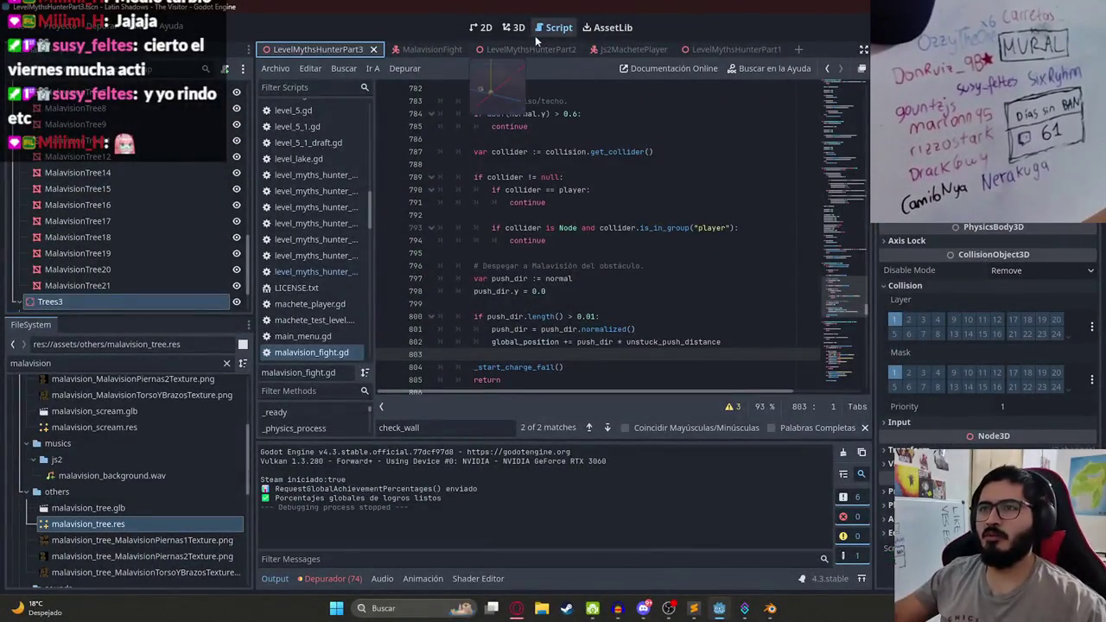
pyautogui.click(513, 27)
pyautogui.scroll(-3, 596, 285)
pyautogui.scroll(6, 640, 346)
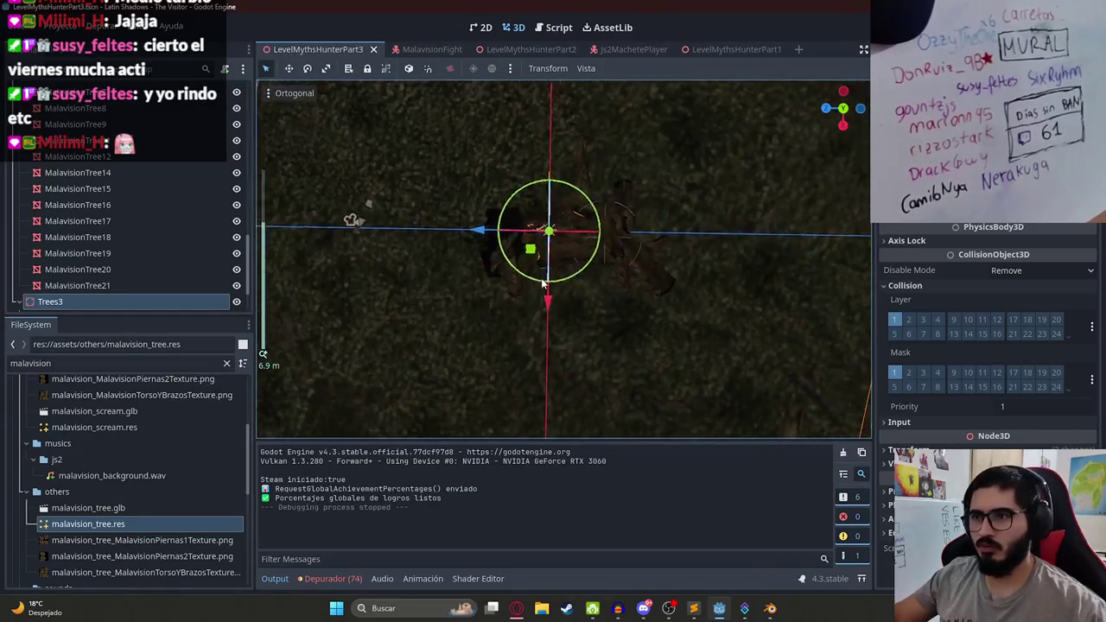
# Shrink the Trees3 CollisionShape3D capsule radius to about 0.48, save, and replay the level
pyautogui.scroll(-3, 172, 249)
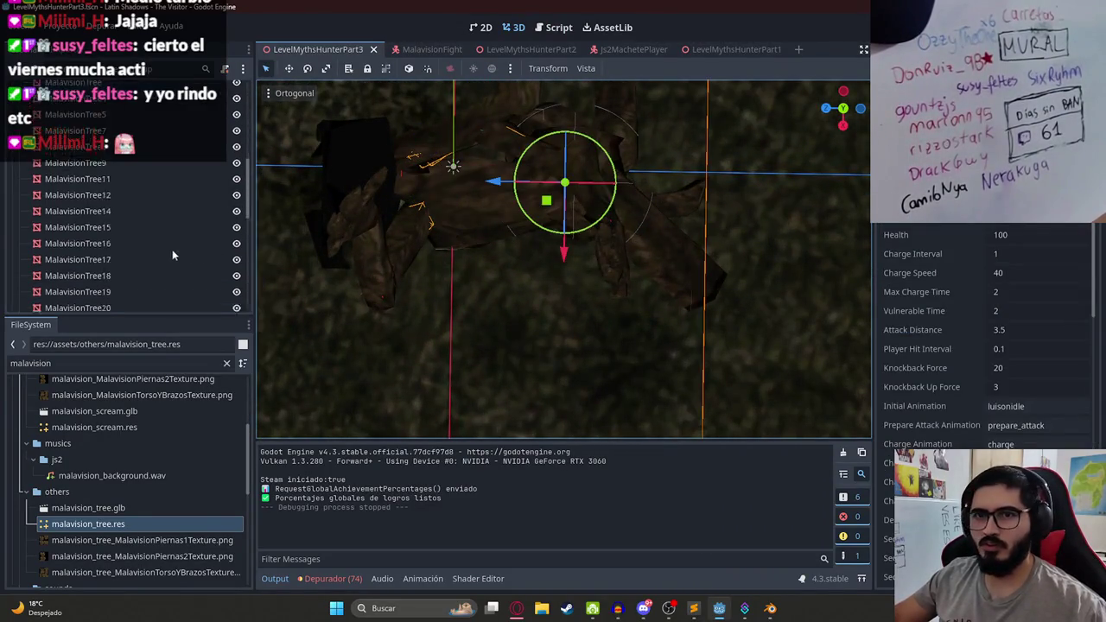
pyautogui.click(130, 250)
pyautogui.scroll(-3, 342, 240)
pyautogui.scroll(4, 634, 257)
pyautogui.scroll(2, 469, 291)
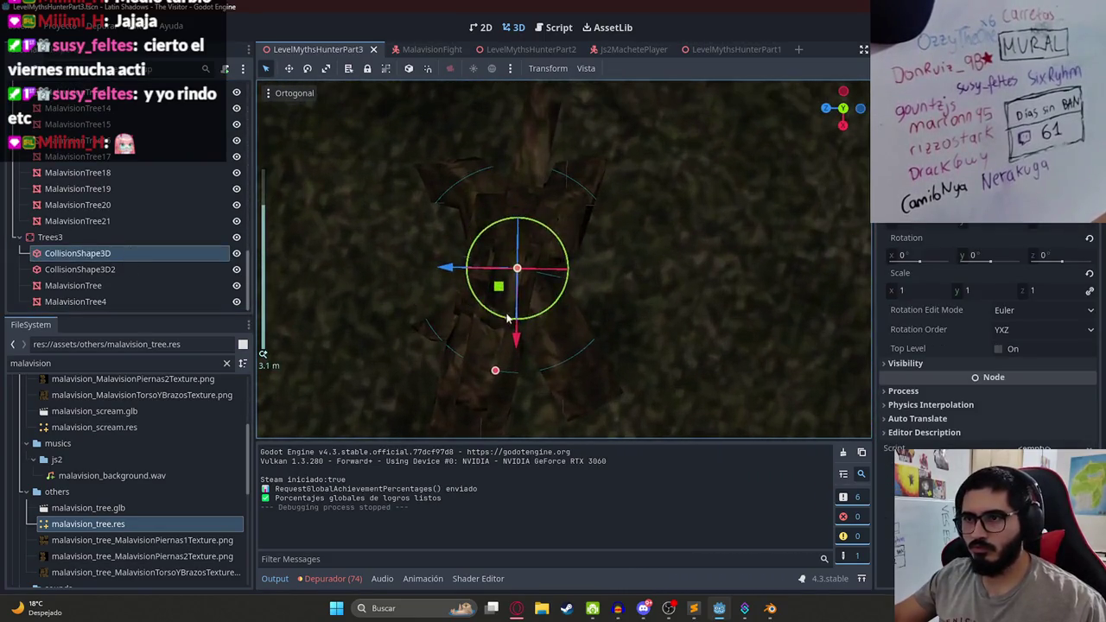
pyautogui.moveTo(502, 346); pyautogui.dragTo(508, 311)
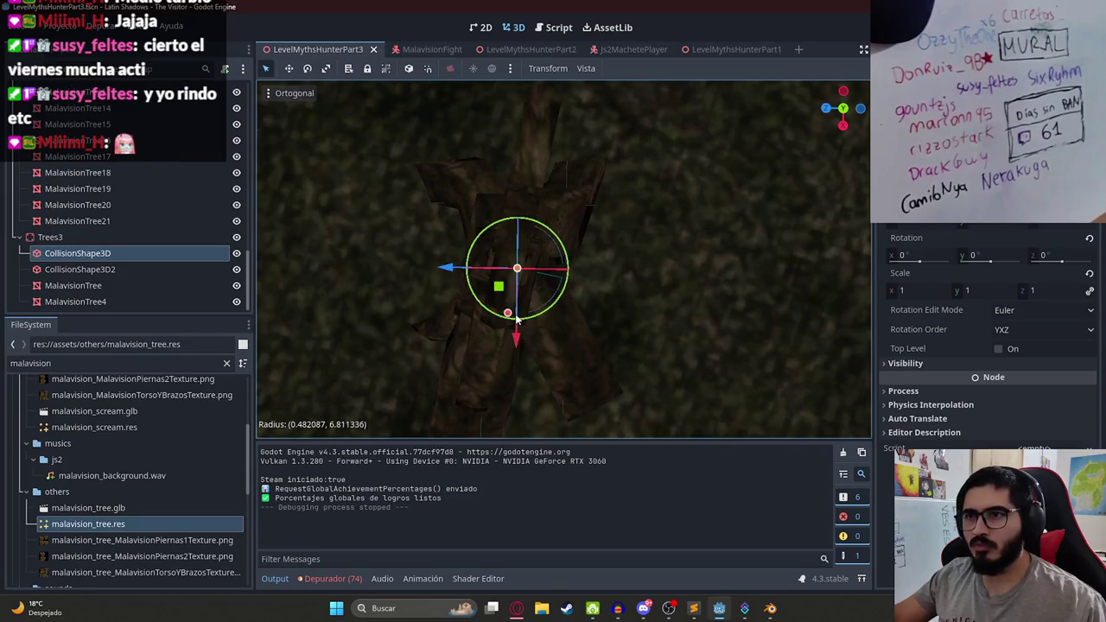
pyautogui.scroll(-5, 338, 268)
pyautogui.click(134, 268)
pyautogui.scroll(10, 658, 291)
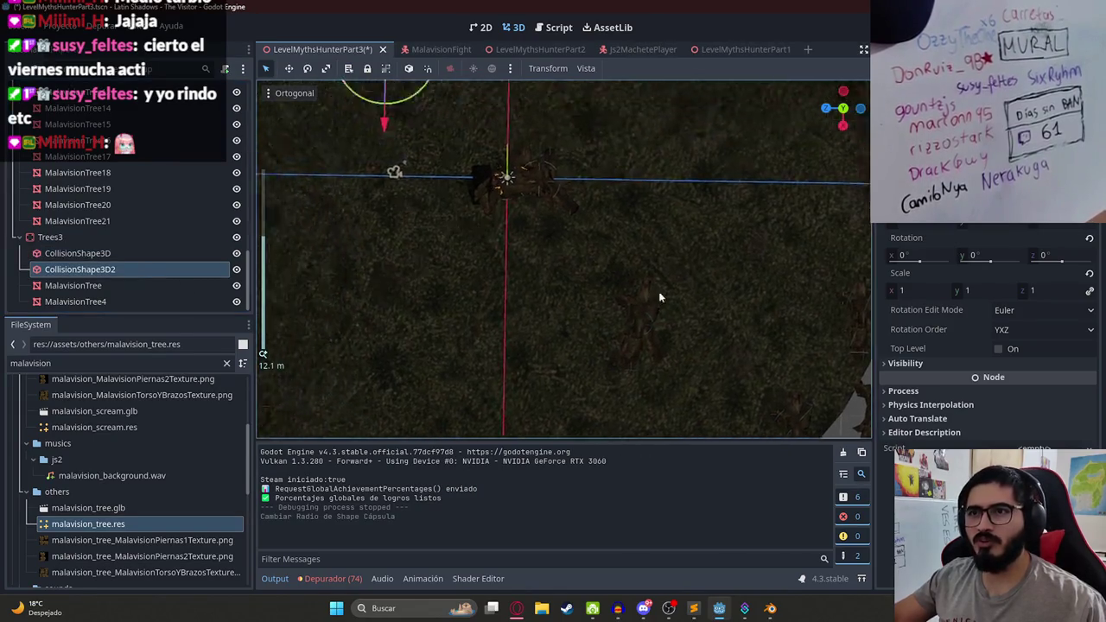
pyautogui.scroll(4, 567, 268)
pyautogui.hotkey('ctrl', 's')
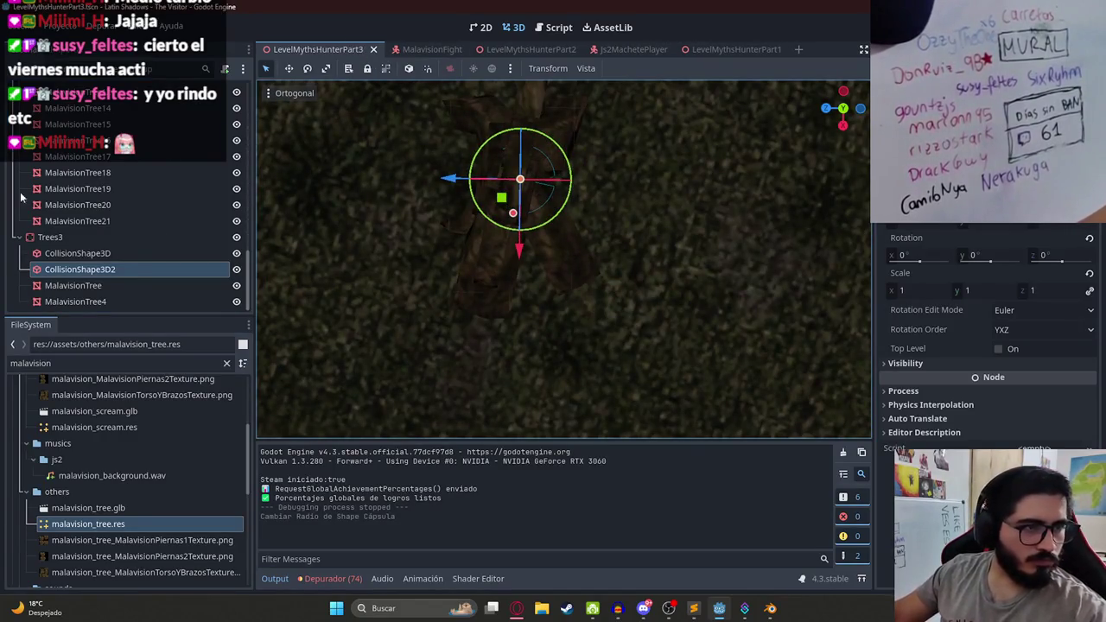
pyautogui.rightClick(344, 49)
pyautogui.click(384, 141)
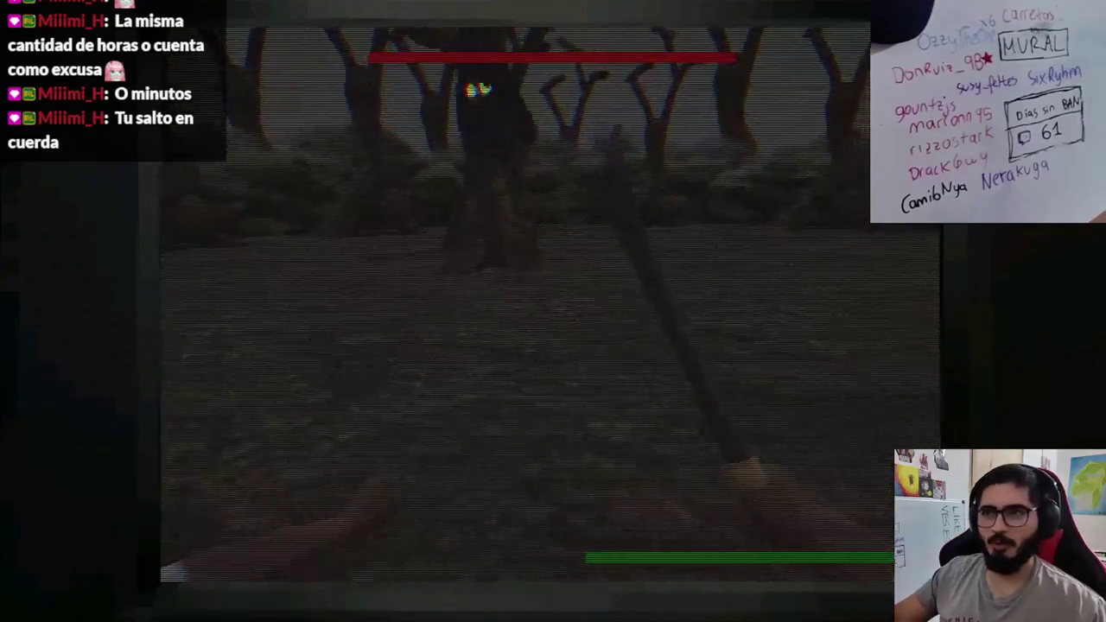
# Close the game and undo the unstuck_push_distance edits in the Malavision script
pyautogui.hotkey('alt', 'F4')
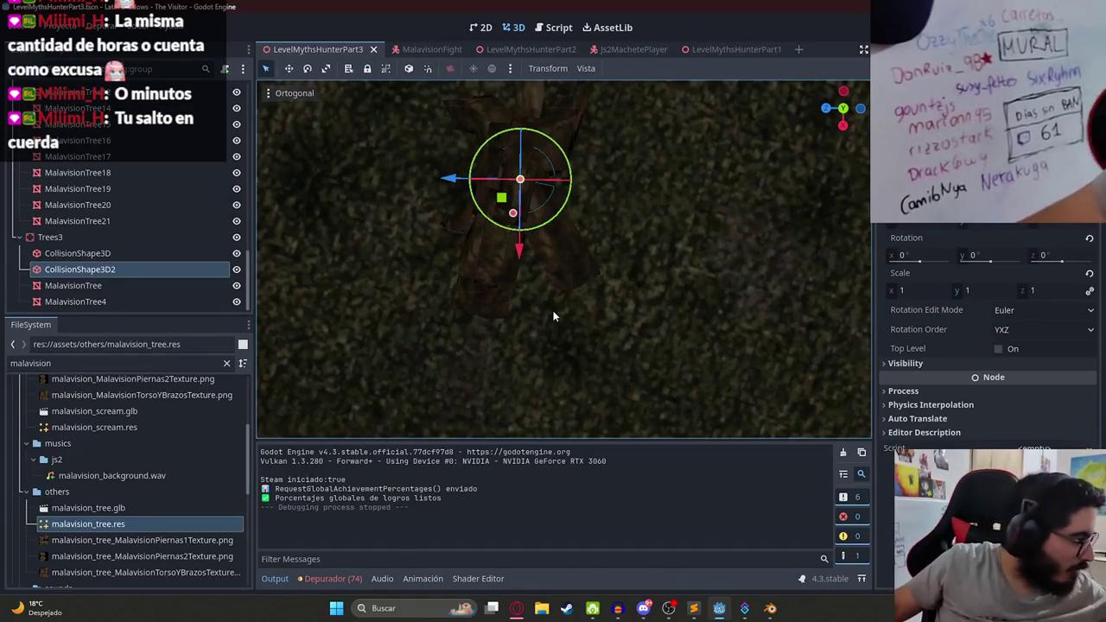
pyautogui.scroll(-3, 565, 272)
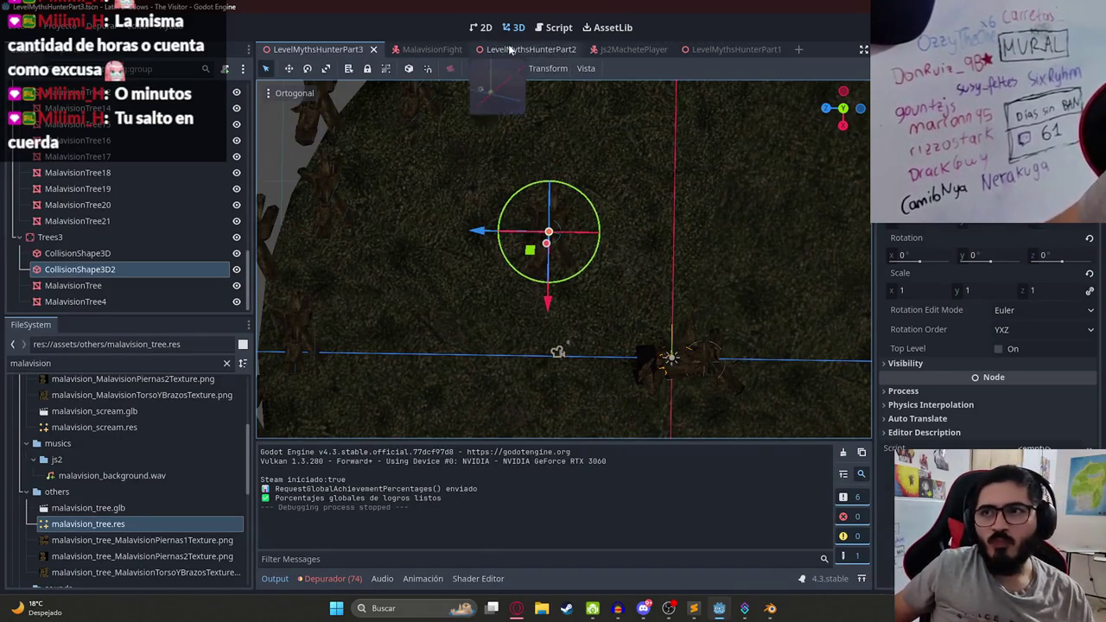
pyautogui.click(430, 49)
pyautogui.click(222, 95)
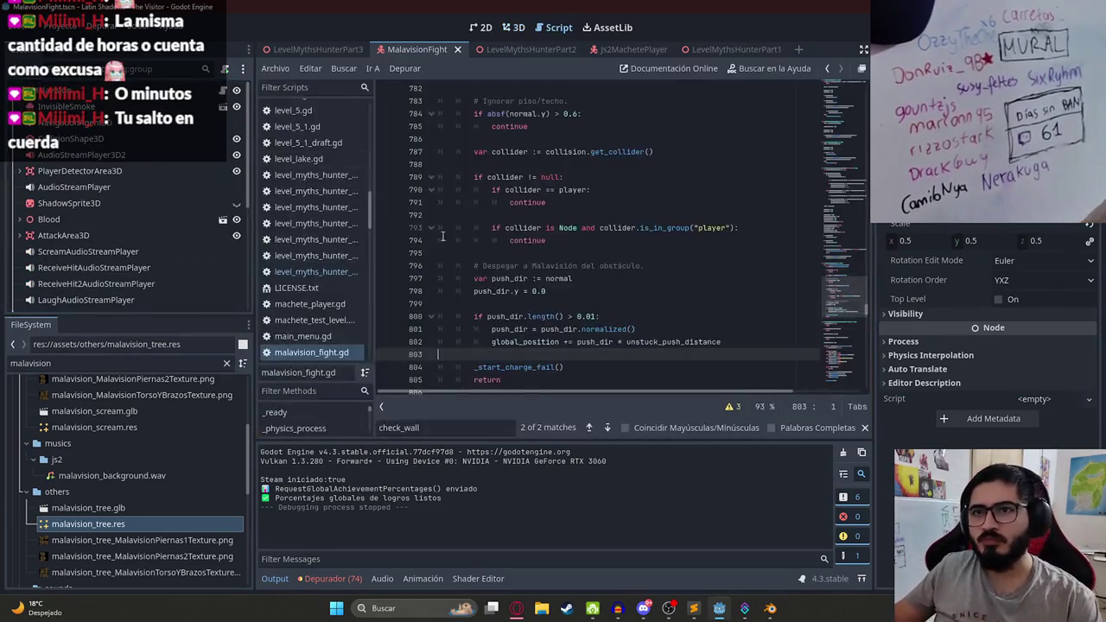
pyautogui.scroll(2, 603, 261)
pyautogui.hotkey('ctrl', 'z')
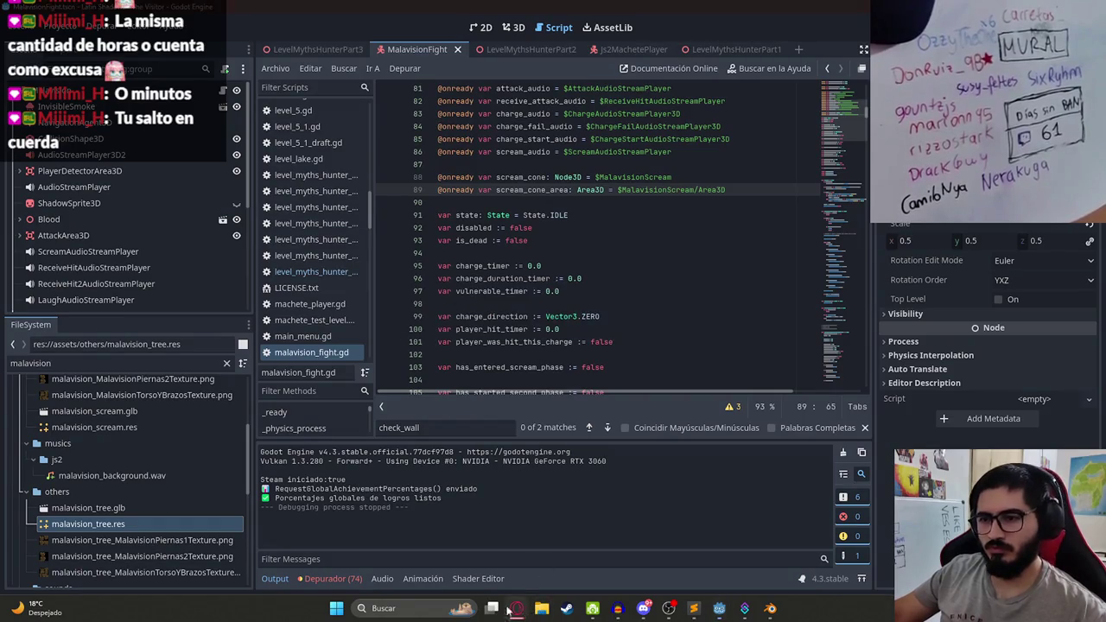
pyautogui.click(519, 609)
pyautogui.write('no')
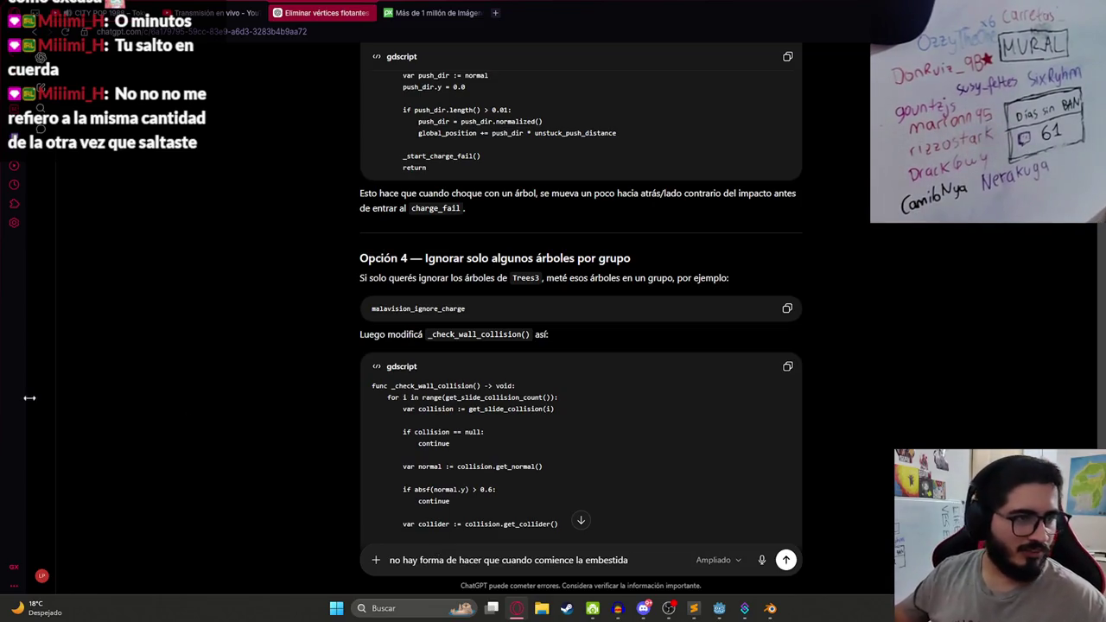
# Finish and send the question about disabling collisions at charge start and restoring them 0.2 seconds later
pyautogui.hotkey('alt', 'Tab')
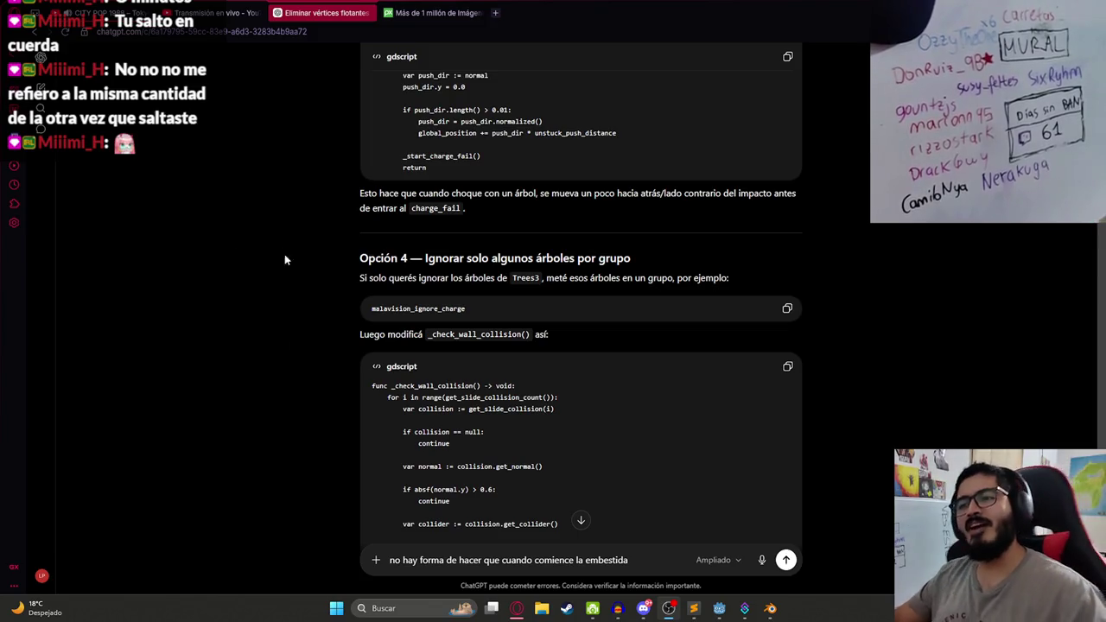
pyautogui.click(657, 561)
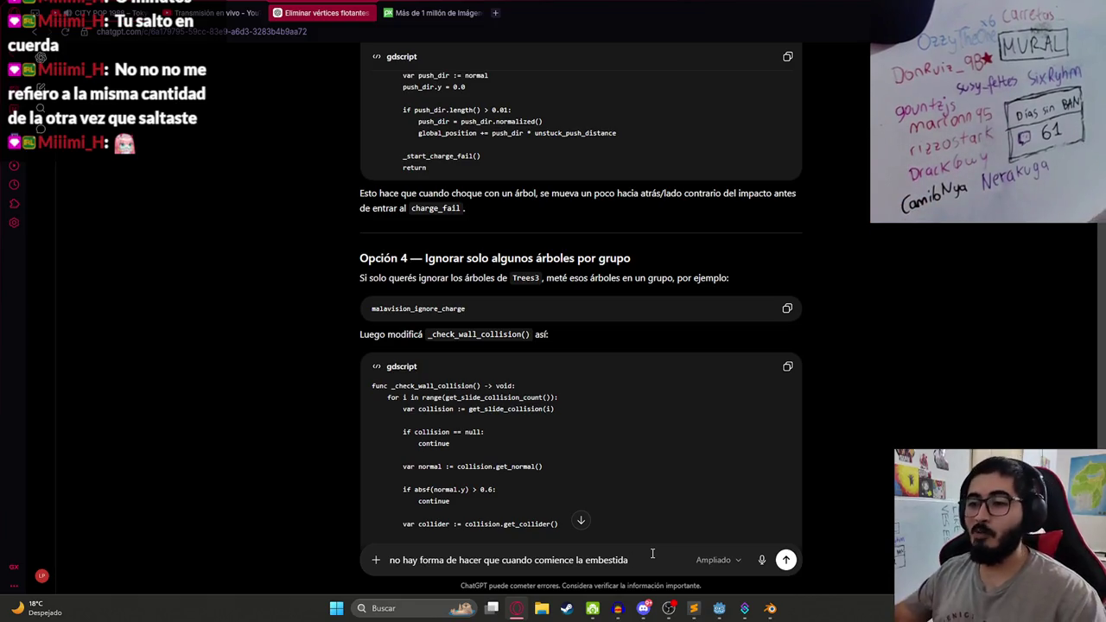
pyautogui.scroll(-1, 656, 532)
pyautogui.scroll(-3, 657, 532)
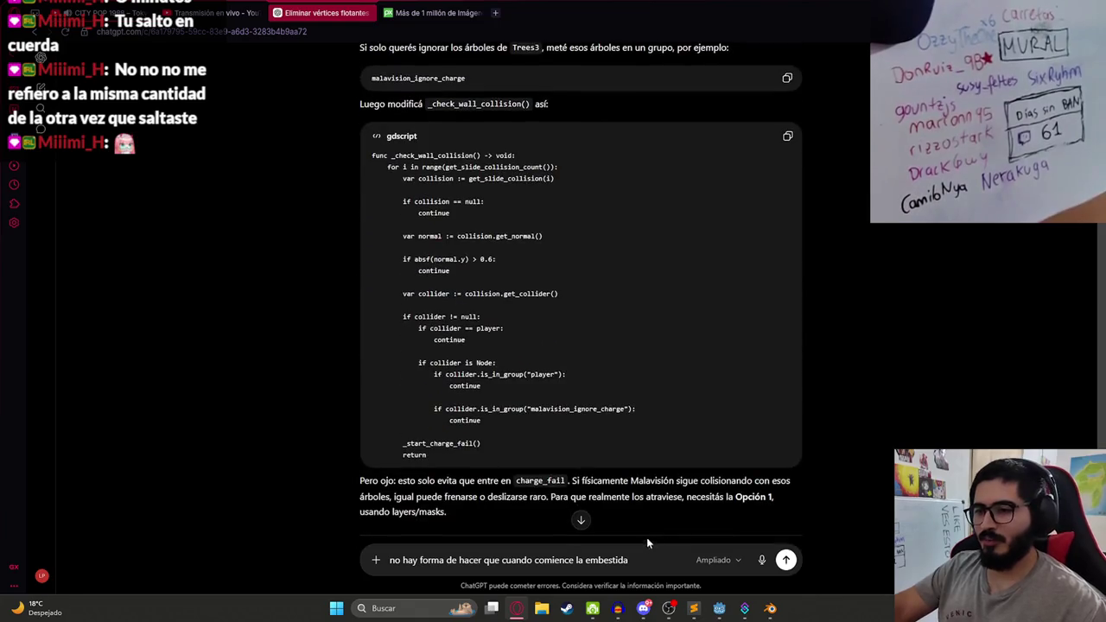
pyautogui.scroll(-2, 447, 382)
pyautogui.scroll(4, 463, 346)
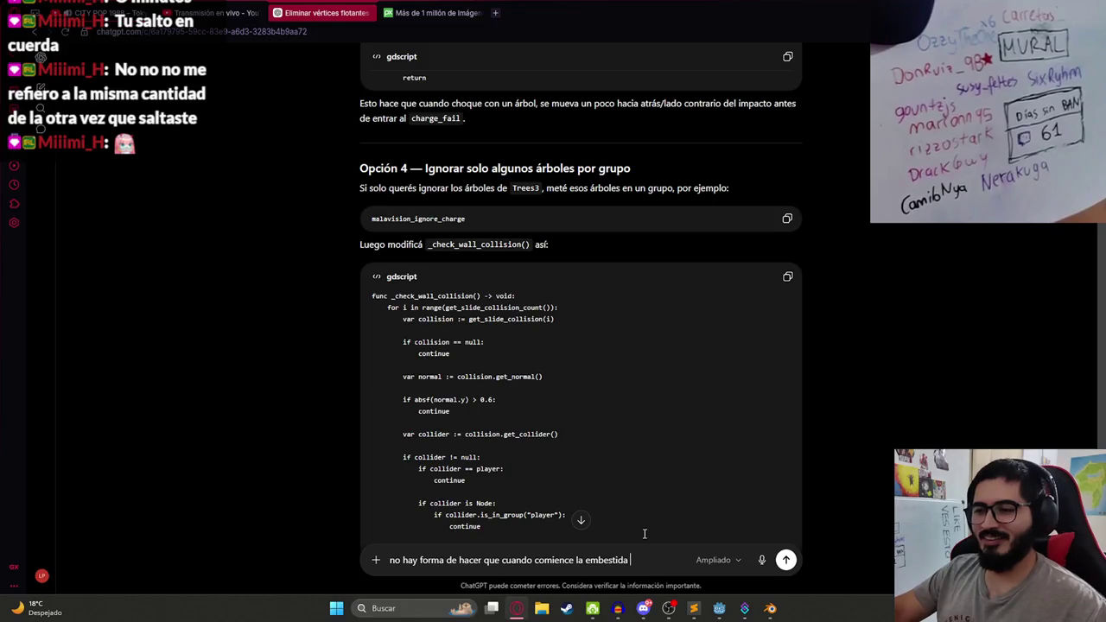
pyautogui.scroll(-2, 566, 336)
pyautogui.scroll(1, 539, 351)
pyautogui.scroll(2, 538, 351)
pyautogui.write('se desactive')
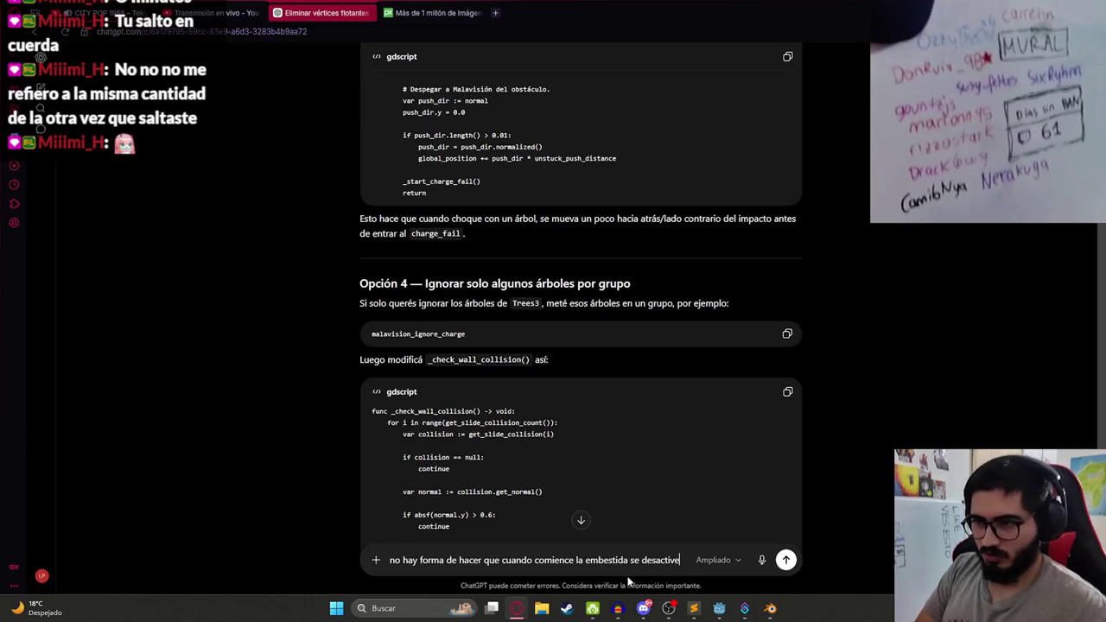
pyautogui.write('n las colisiones y')
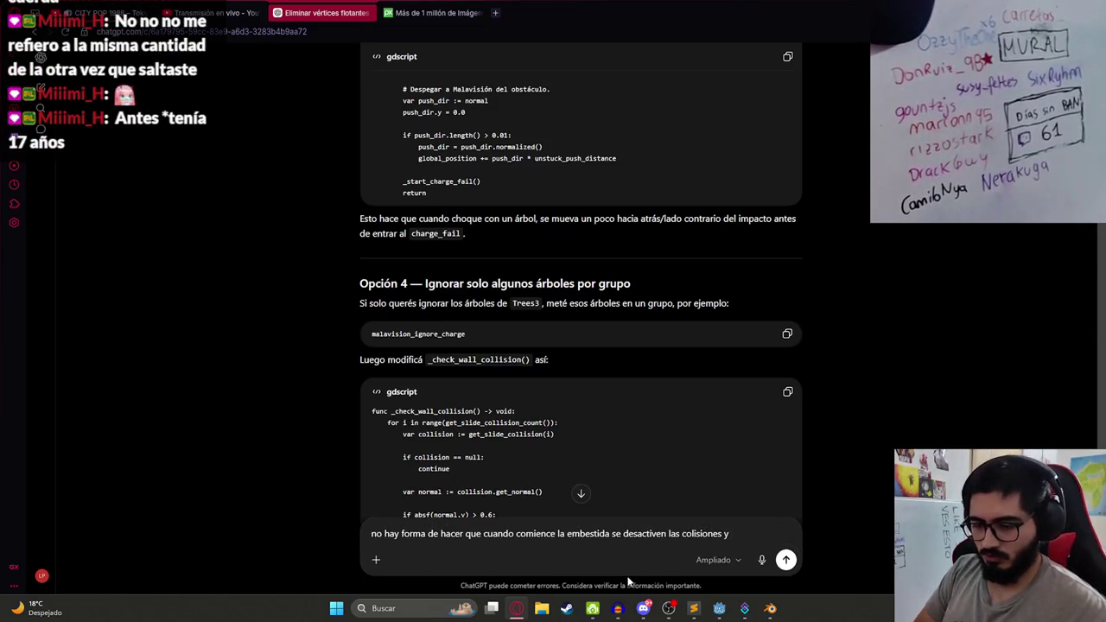
pyautogui.write(' 0.2 segundos luego se activen')
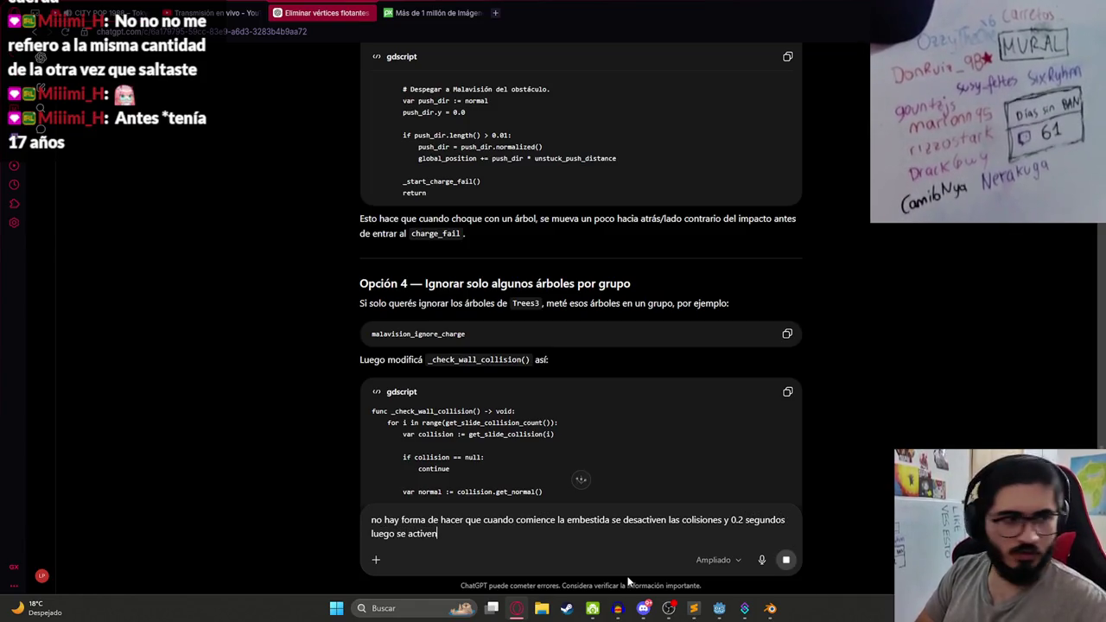
pyautogui.press('Return')
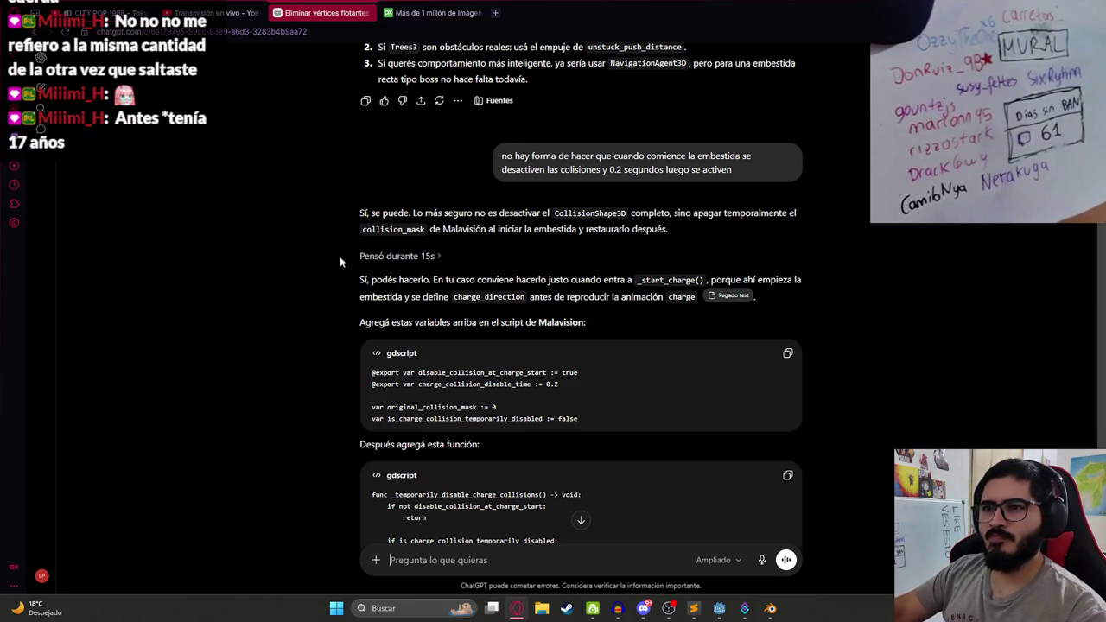
pyautogui.tripleClick(446, 235)
pyautogui.click(519, 355)
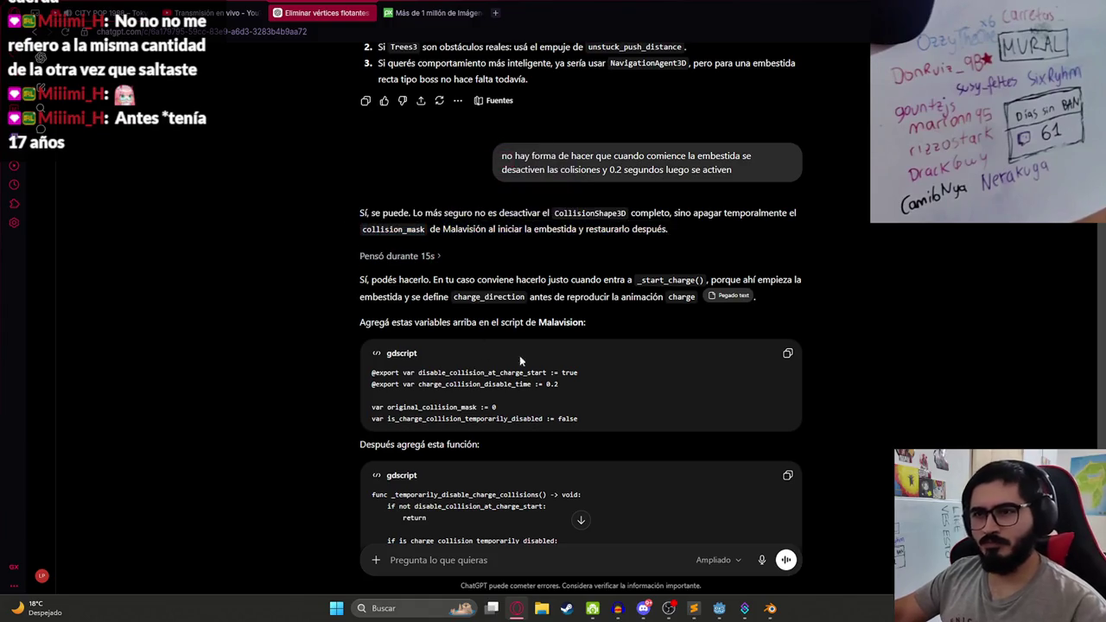
pyautogui.moveTo(562, 384); pyautogui.dragTo(329, 375)
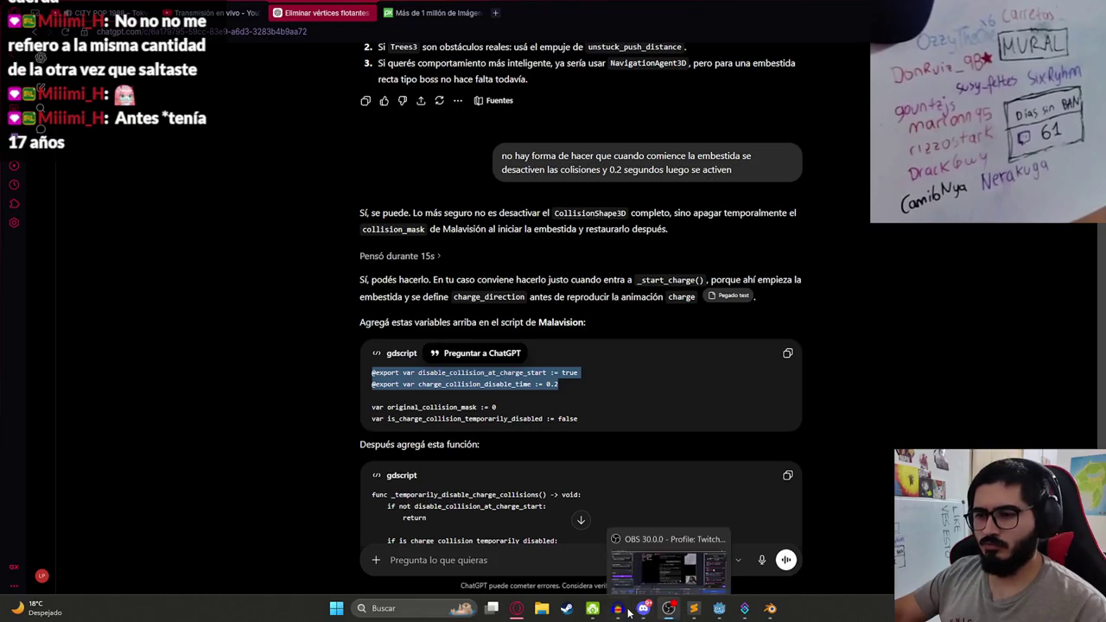
pyautogui.click(724, 609)
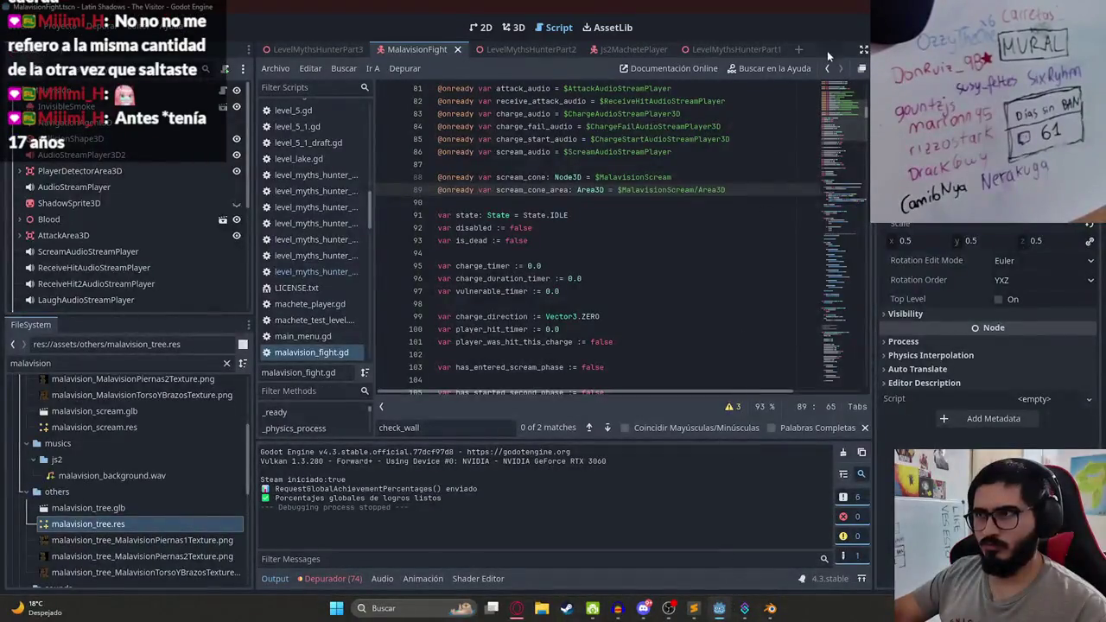
pyautogui.scroll(15, 844, 108)
pyautogui.scroll(-5, 848, 100)
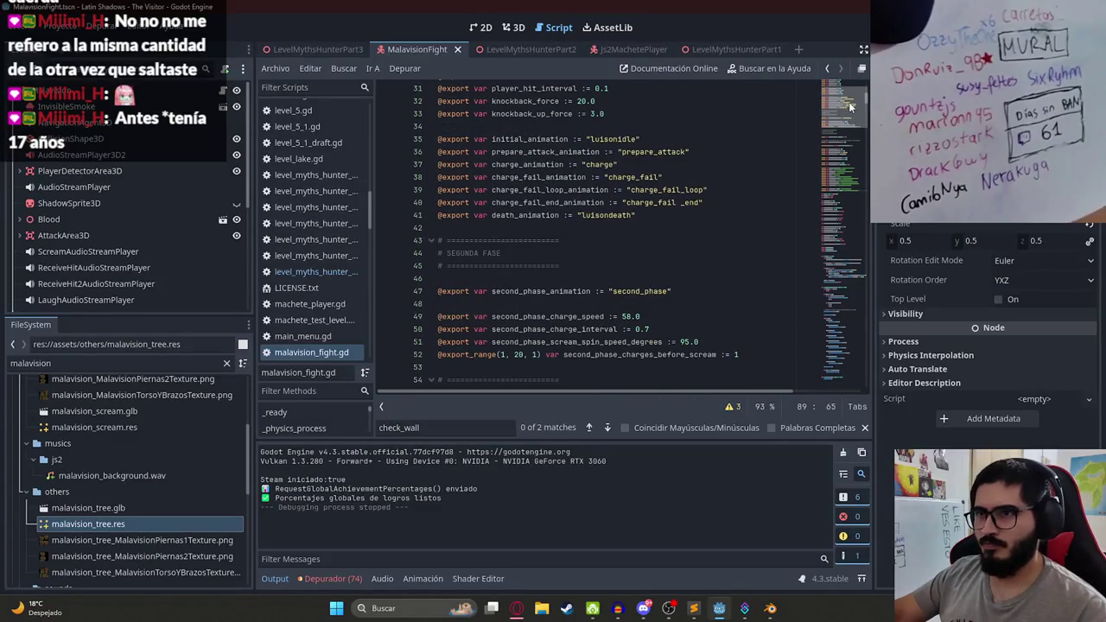
pyautogui.click(621, 177)
pyautogui.scroll(-17, 846, 168)
pyautogui.click(715, 177)
pyautogui.press('Return')
pyautogui.write('@export var disable_collision_at_charge_start := true')
pyautogui.press('Return')
pyautogui.write('@export var charge_collision_disable_time := 0.2')
pyautogui.hotkey('ctrl', 's')
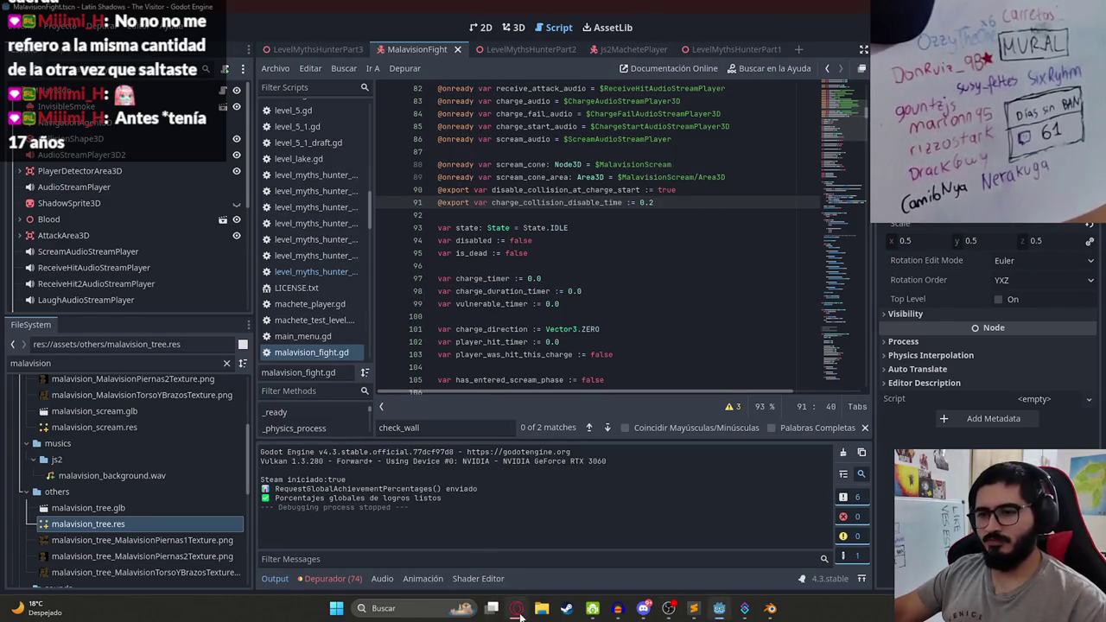
# Copy ChatGPT's two remaining variable lines into the script at empty line 123
pyautogui.click(516, 610)
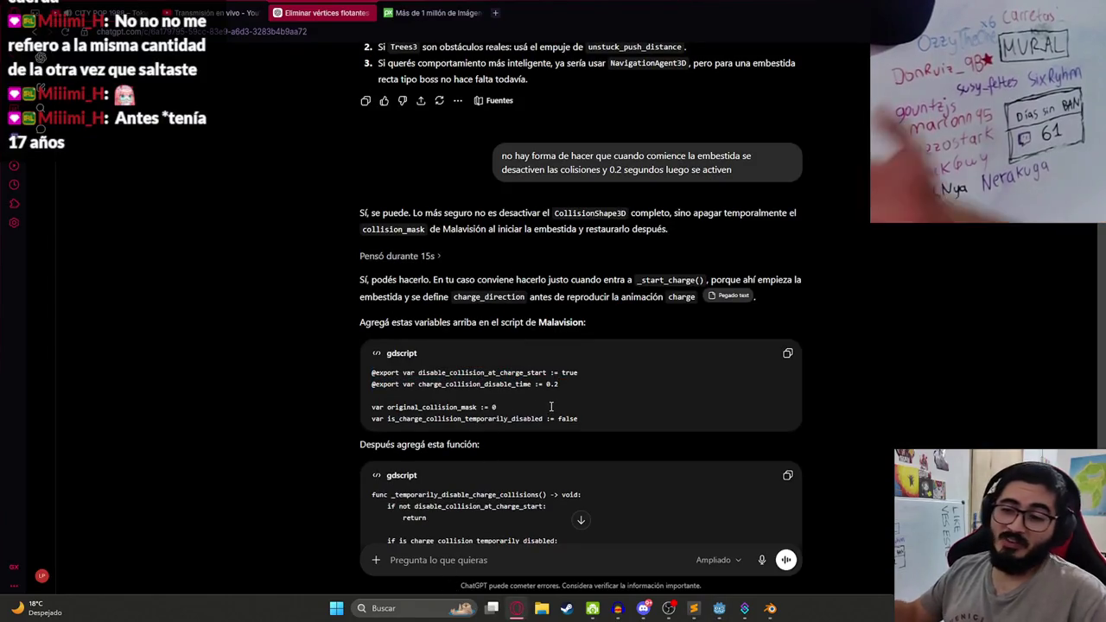
pyautogui.moveTo(600, 419)
pyautogui.mouseDown()
pyautogui.moveTo(293, 420)
pyautogui.moveTo(294, 404)
pyautogui.mouseUp()
pyautogui.hotkey('ctrl', 'c')
pyautogui.hotkey('alt', 'Tab')
pyautogui.scroll(-12, 640, 310)
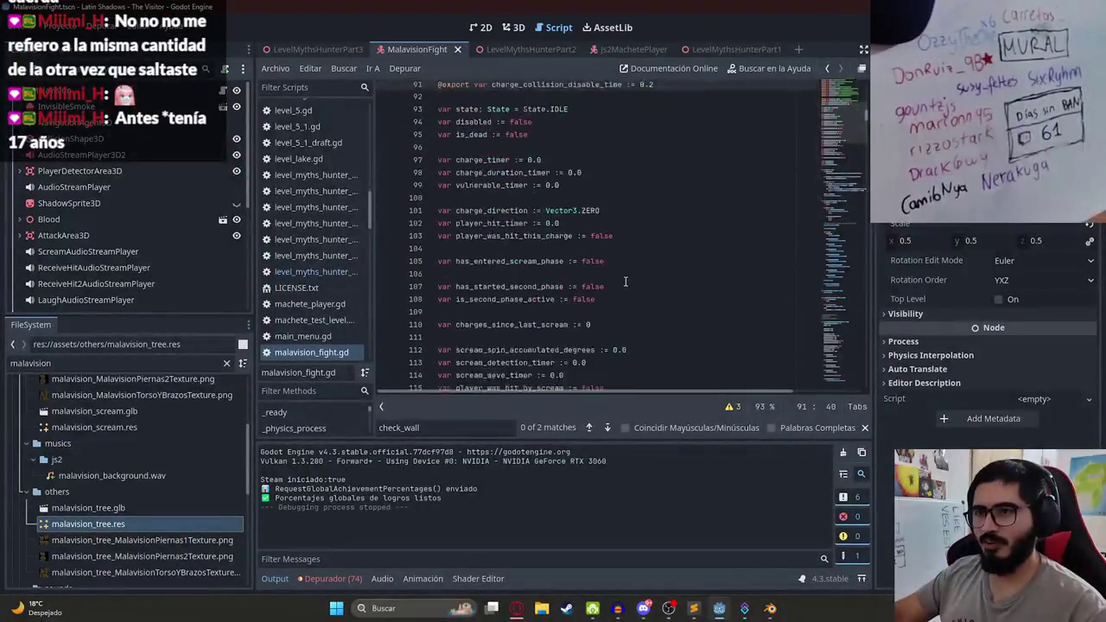
pyautogui.click(656, 146)
pyautogui.hotkey('ctrl', 'v')
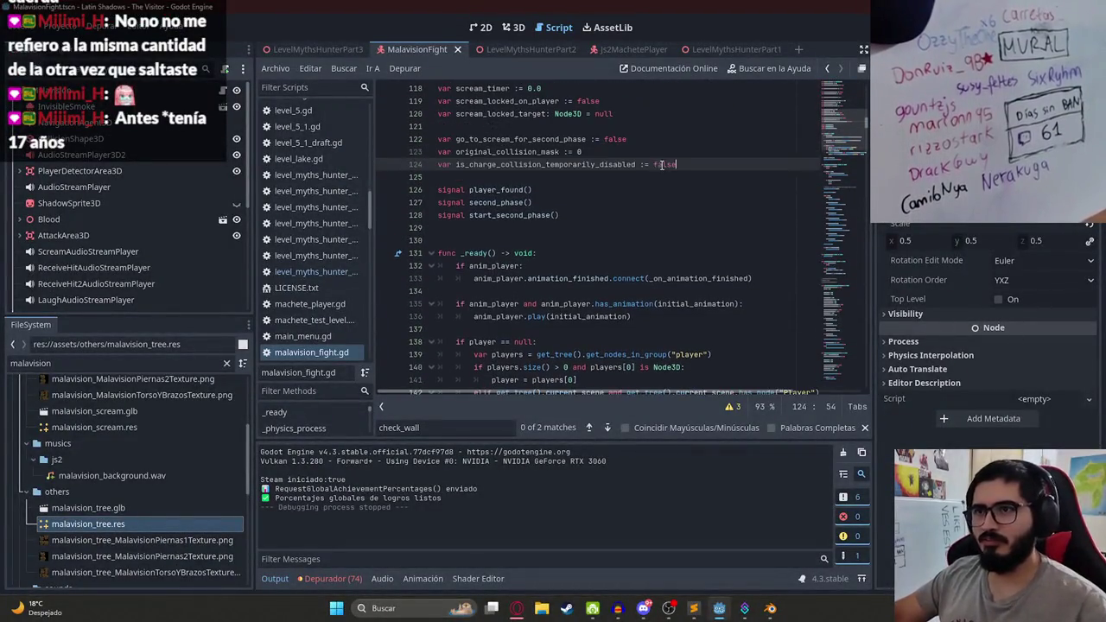
# Paste ChatGPT's _temporarily_disable_charge_collisions function at the end of malavision_fight.gd
pyautogui.hotkey('alt', 'Tab')
pyautogui.click(649, 258)
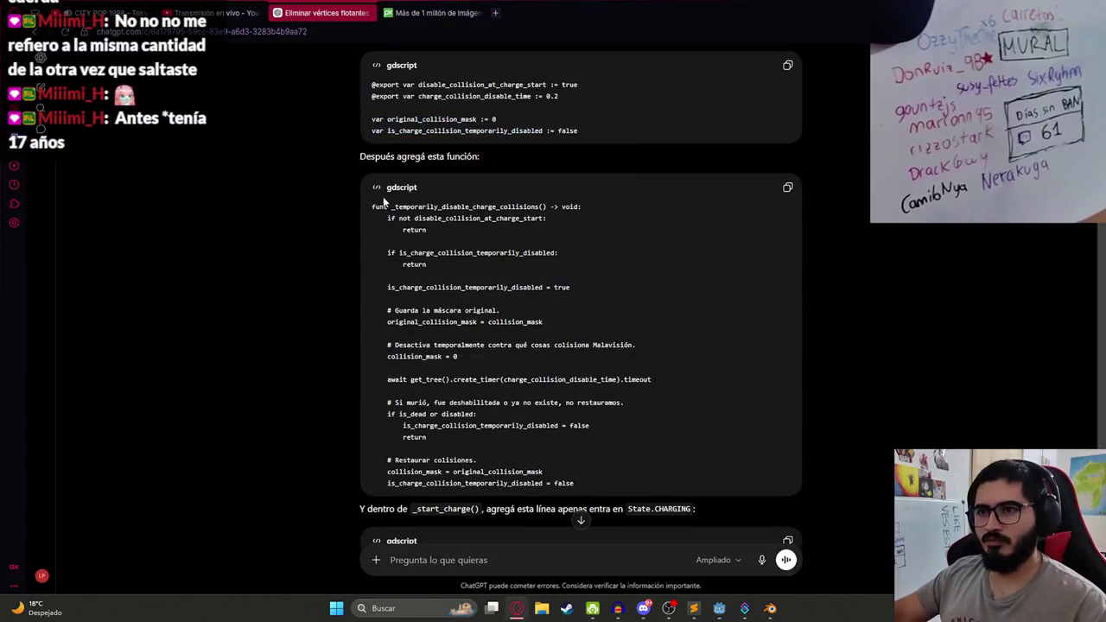
pyautogui.moveTo(373, 210); pyautogui.dragTo(610, 486)
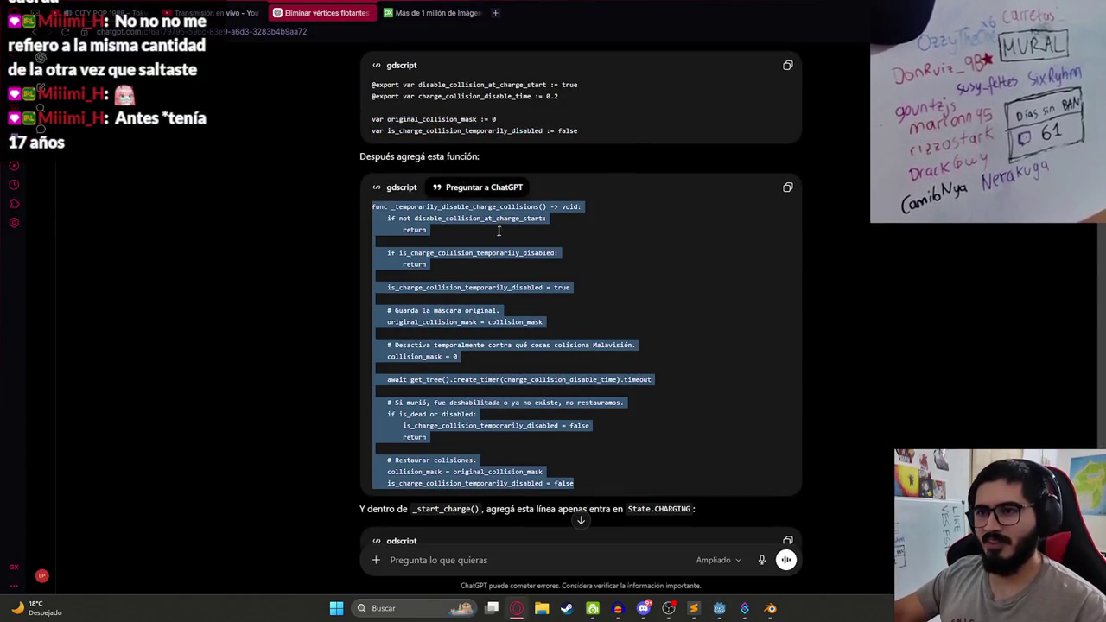
pyautogui.doubleClick(491, 206)
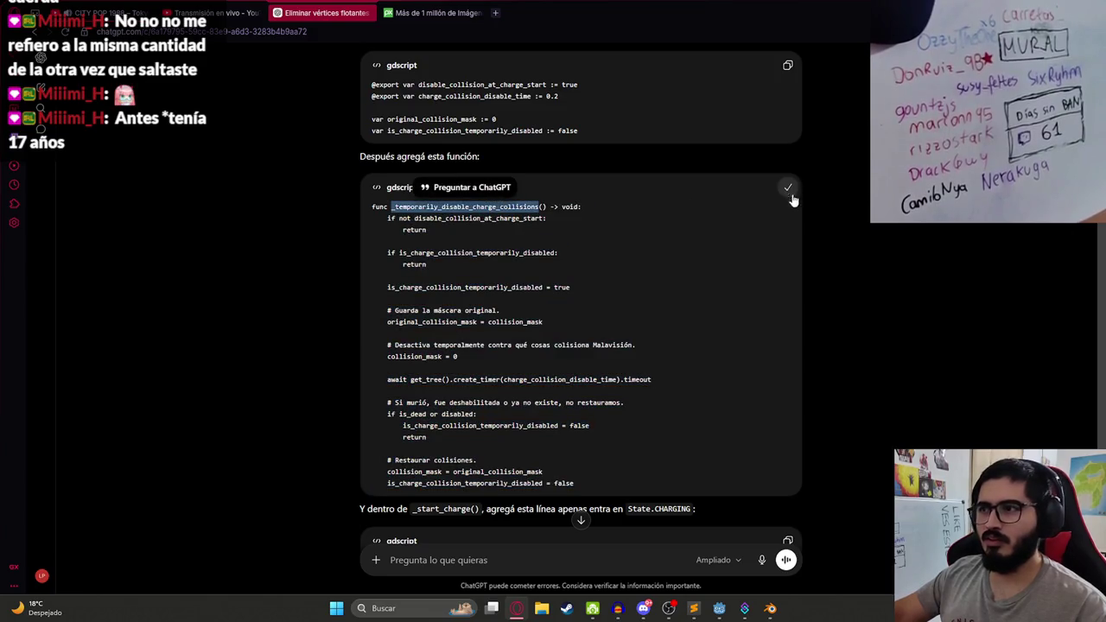
pyautogui.hotkey('alt', 'Tab')
pyautogui.scroll(-10, 605, 259)
pyautogui.click(647, 380)
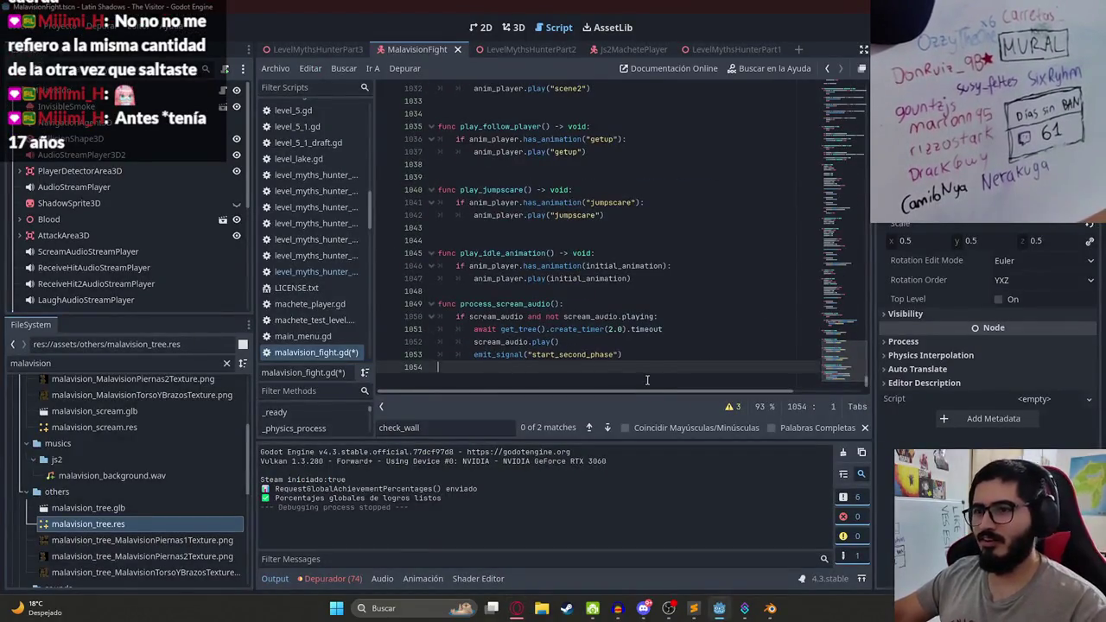
pyautogui.hotkey('ctrl', 'v')
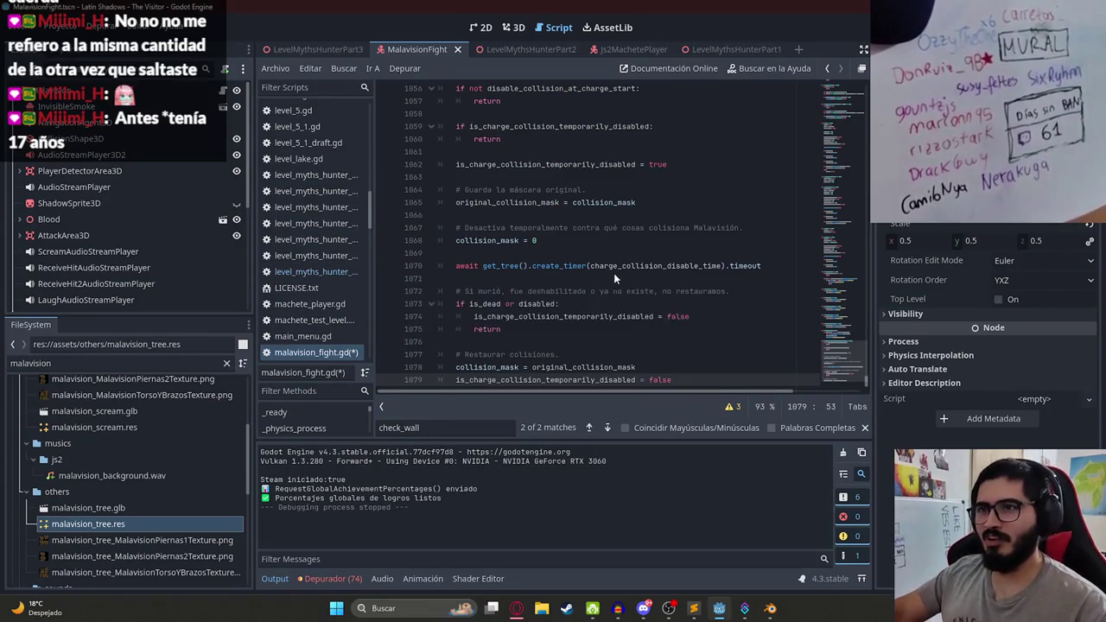
# Select and copy the _start_charge function name from ChatGPT's instructions
pyautogui.scroll(3, 613, 278)
pyautogui.hotkey('alt', 'Tab')
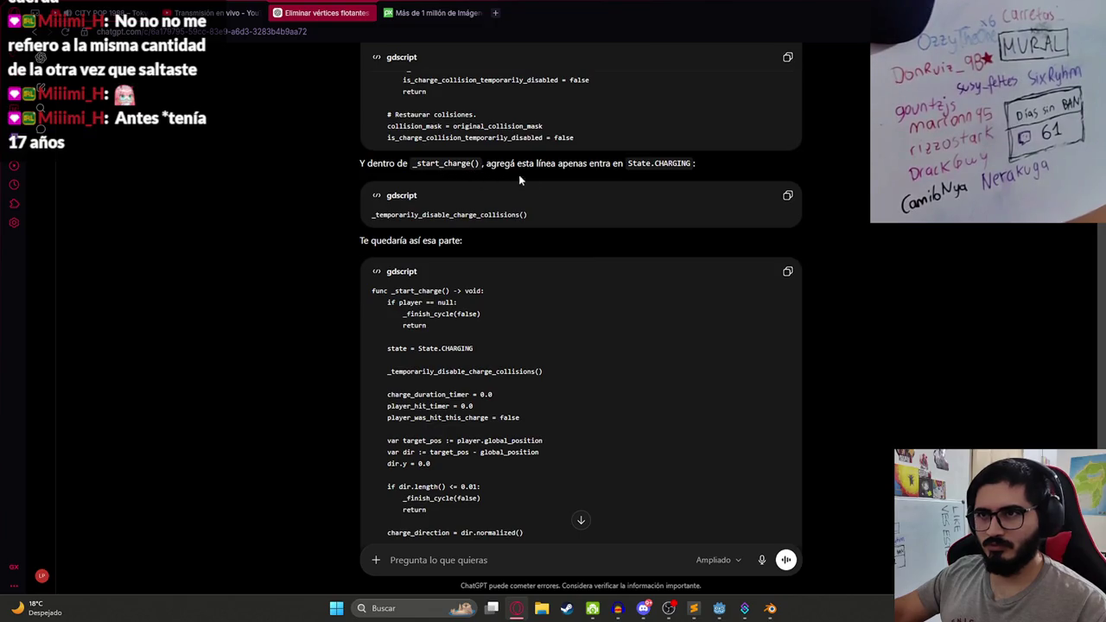
pyautogui.moveTo(531, 214); pyautogui.dragTo(315, 226)
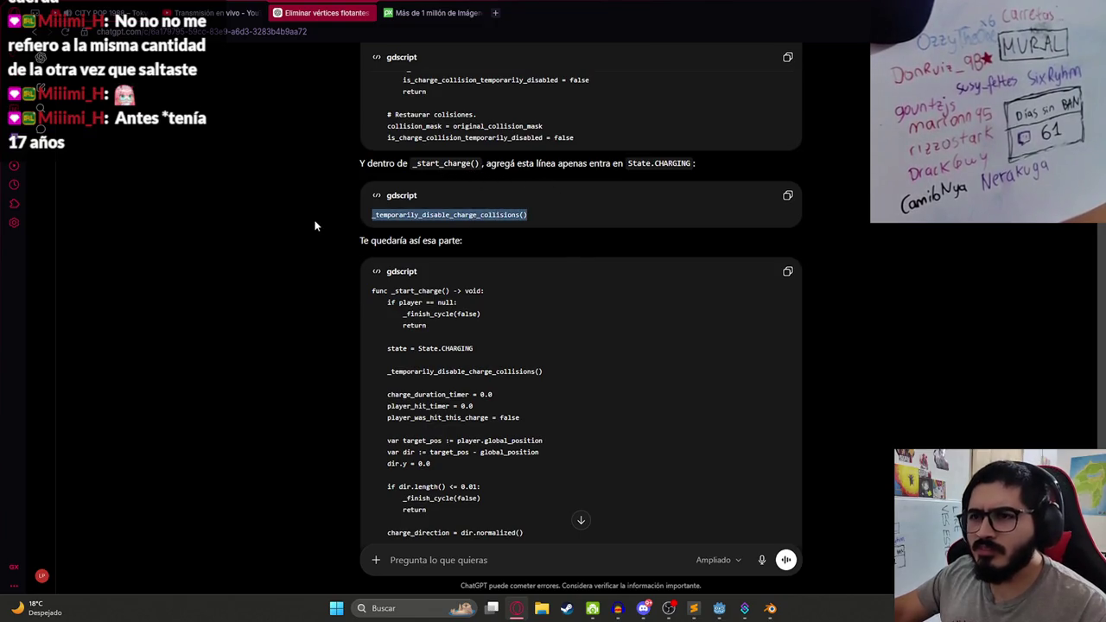
pyautogui.click(437, 171)
pyautogui.tripleClick(437, 169)
pyautogui.doubleClick(437, 169)
pyautogui.hotkey('alt', 'Tab')
# Search the script for _start_charge and jump to its function definition
pyautogui.hotkey('ctrl', 'f')
pyautogui.hotkey('ctrl', 'v')
pyautogui.press('Return')
pyautogui.press('Return')
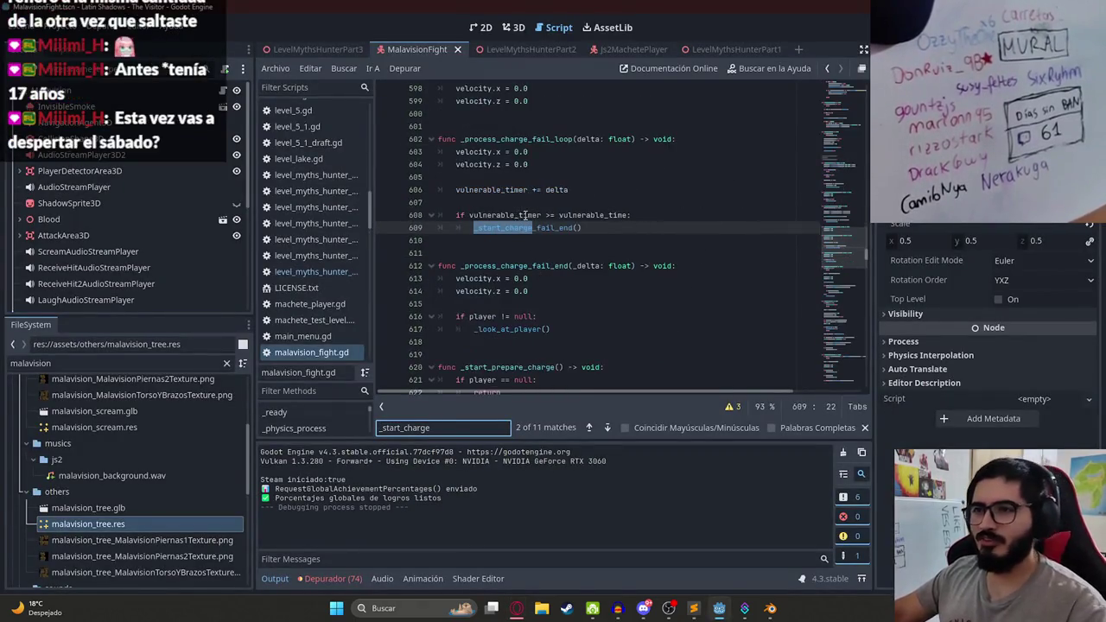
pyautogui.press('Return')
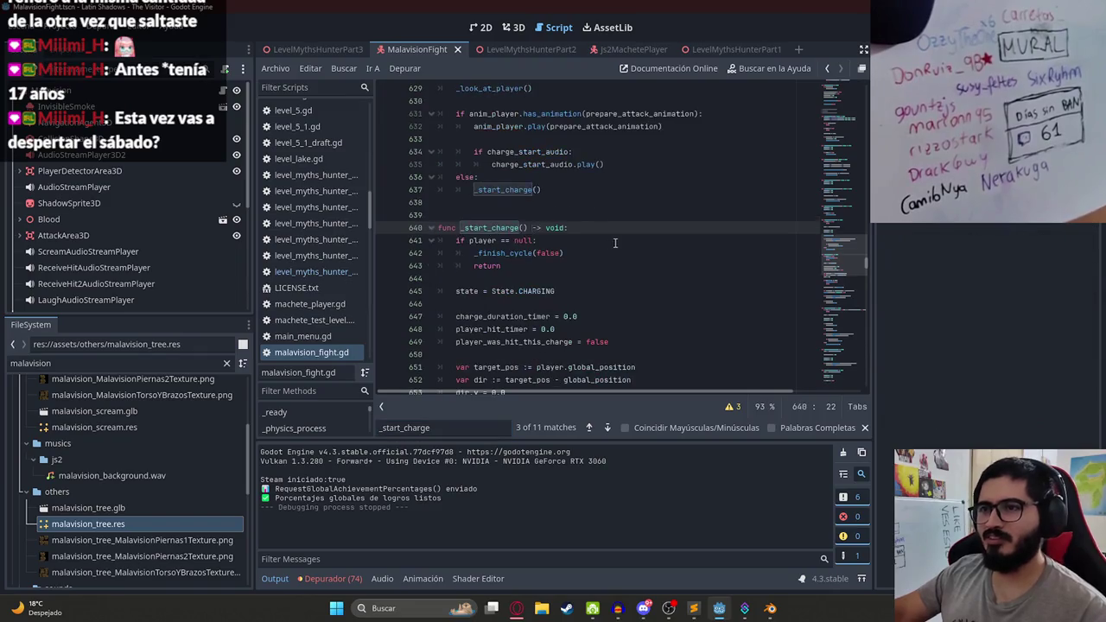
# Insert ChatGPT's collision-disabling call on line 646 after state = State.CHARGING and save
pyautogui.hotkey('alt', 'Tab')
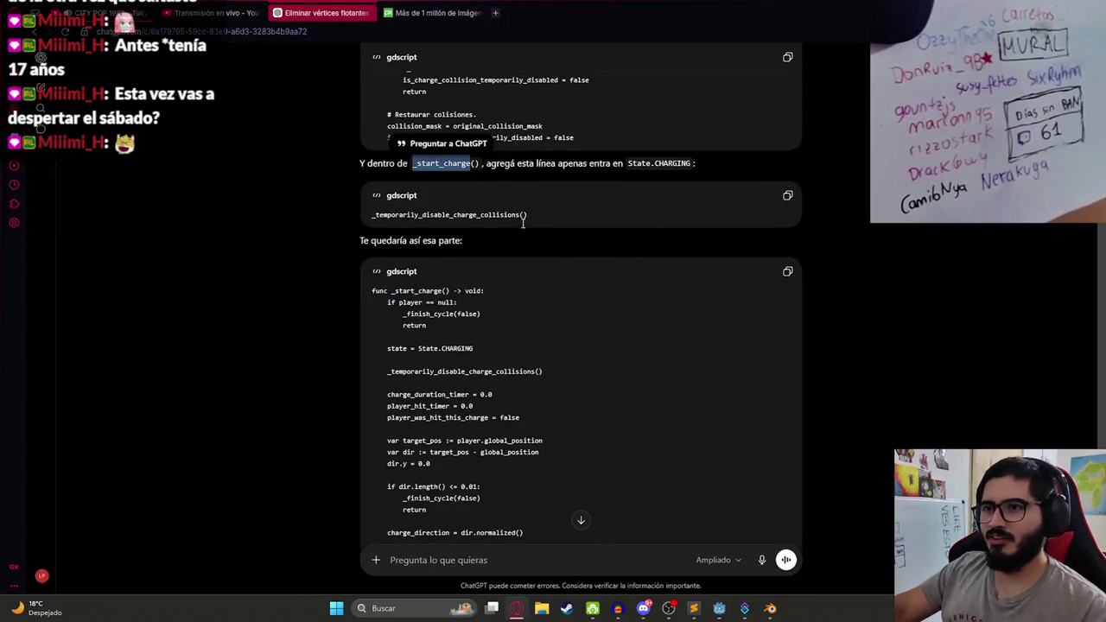
pyautogui.scroll(2, 412, 344)
pyautogui.moveTo(666, 394); pyautogui.dragTo(355, 389)
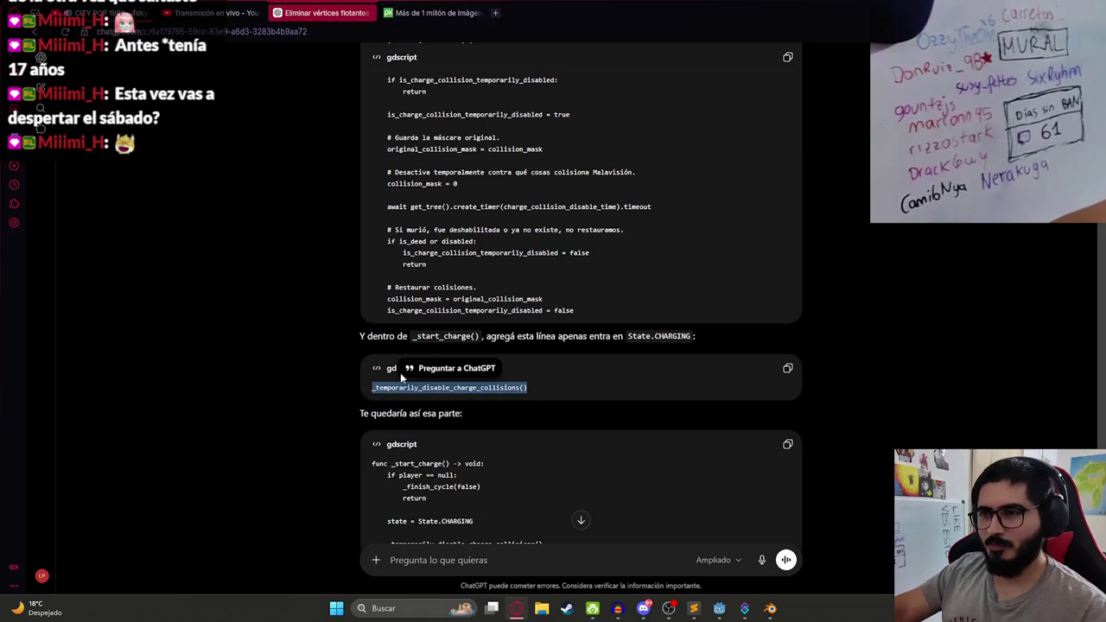
pyautogui.hotkey('alt', 'Tab')
pyautogui.click(580, 293)
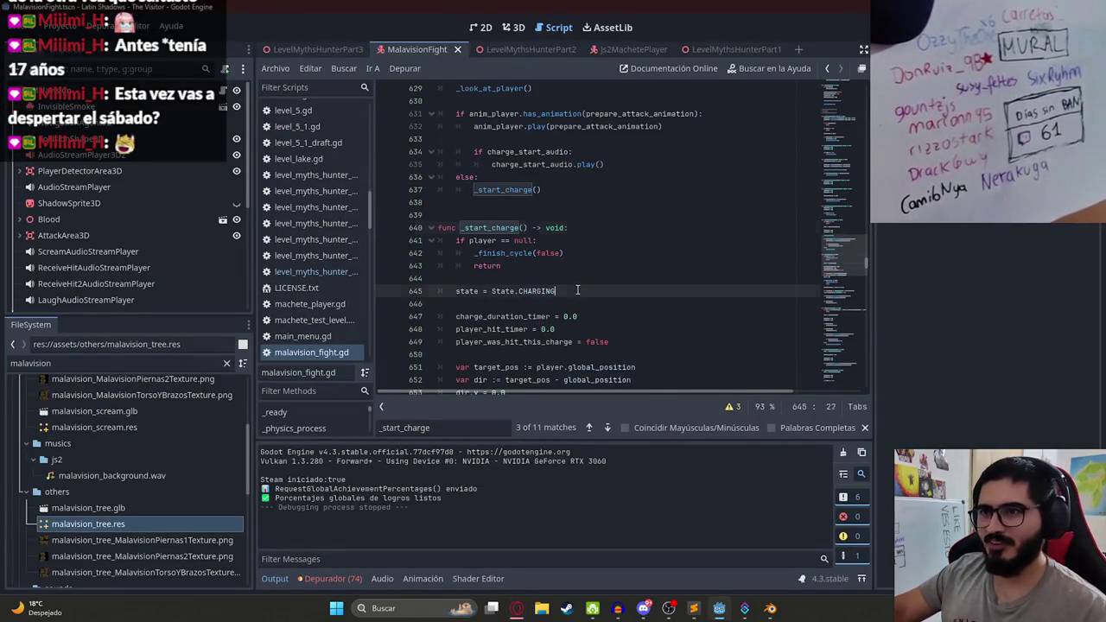
pyautogui.hotkey('alt', 'Tab')
pyautogui.click(538, 349)
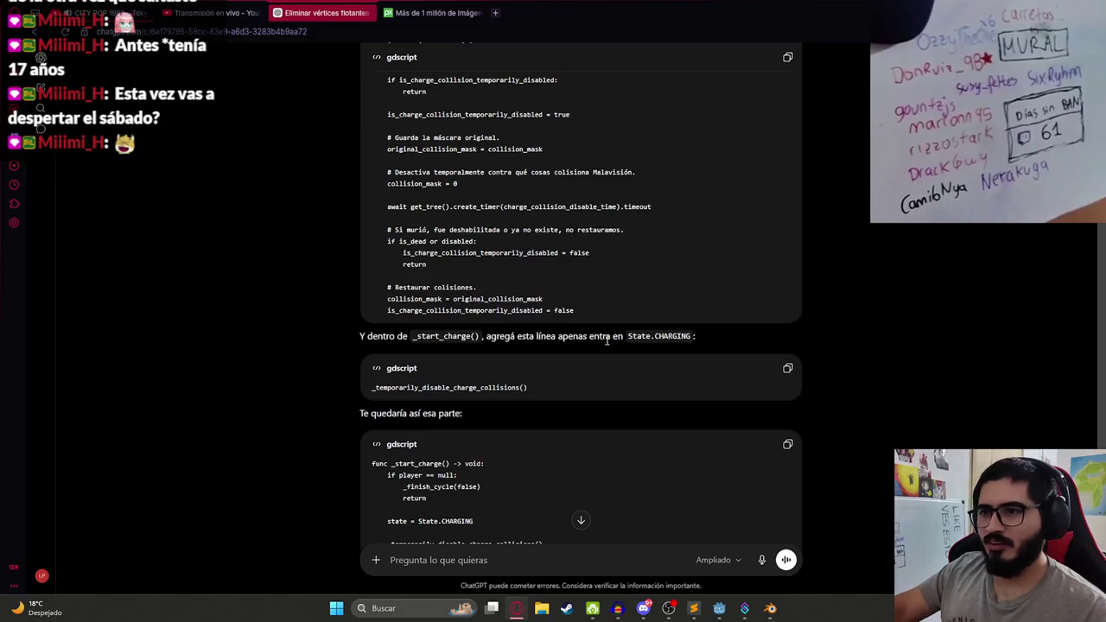
pyautogui.hotkey('alt', 'Tab')
pyautogui.press('Return')
pyautogui.hotkey('ctrl', 'v')
pyautogui.hotkey('ctrl', 's')
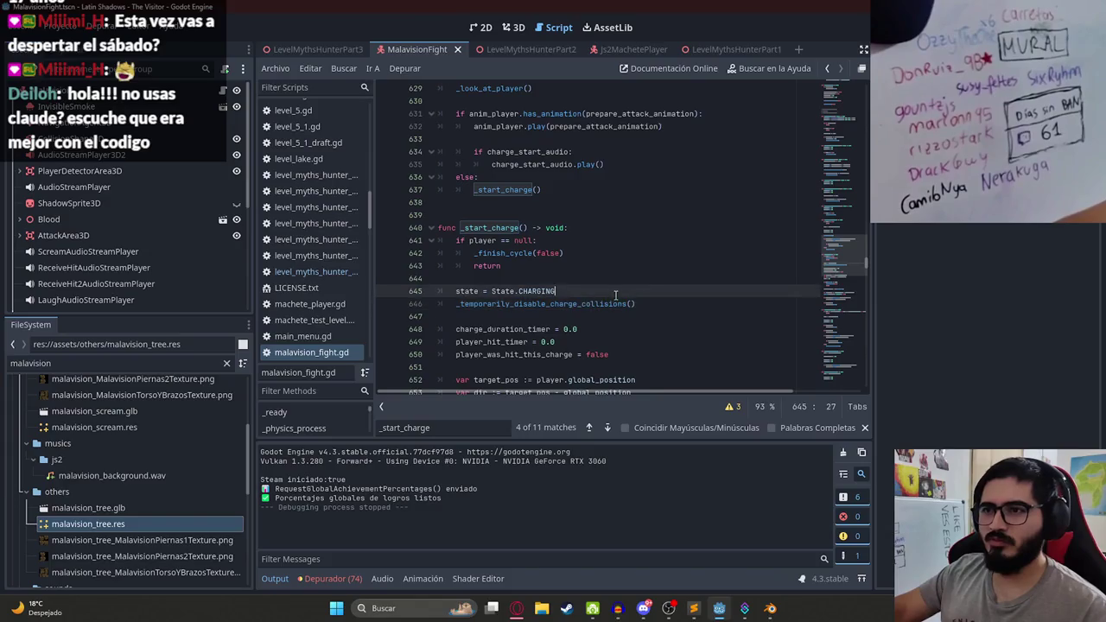
# Replace the old _start_charge function with ChatGPT's version and save the script
pyautogui.hotkey('alt', 'Tab')
pyautogui.scroll(-2, 509, 303)
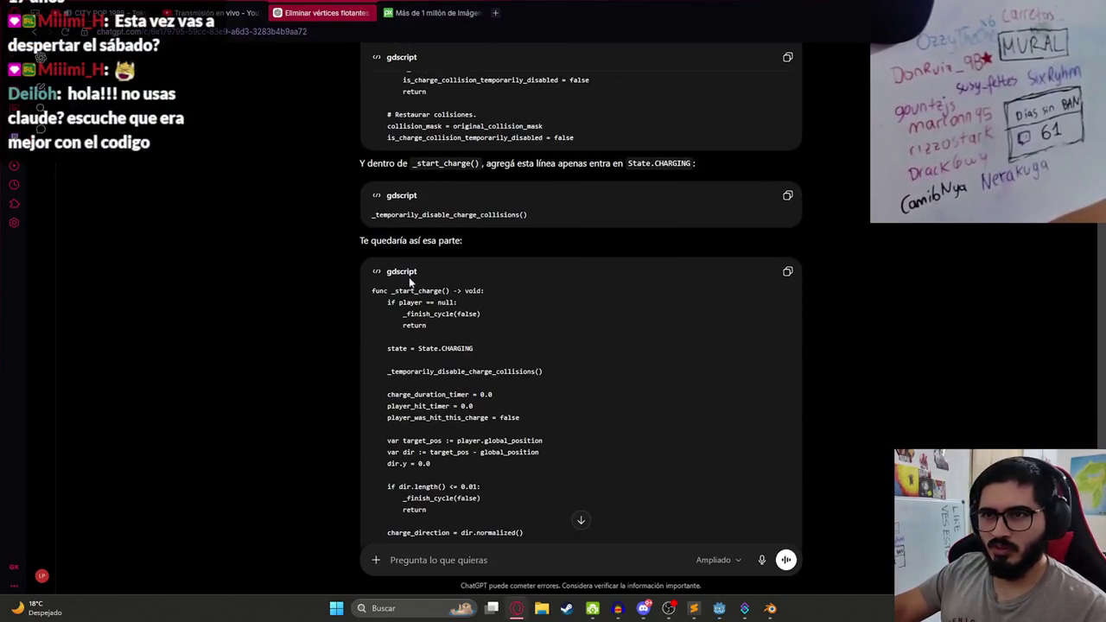
pyautogui.scroll(-3, 603, 195)
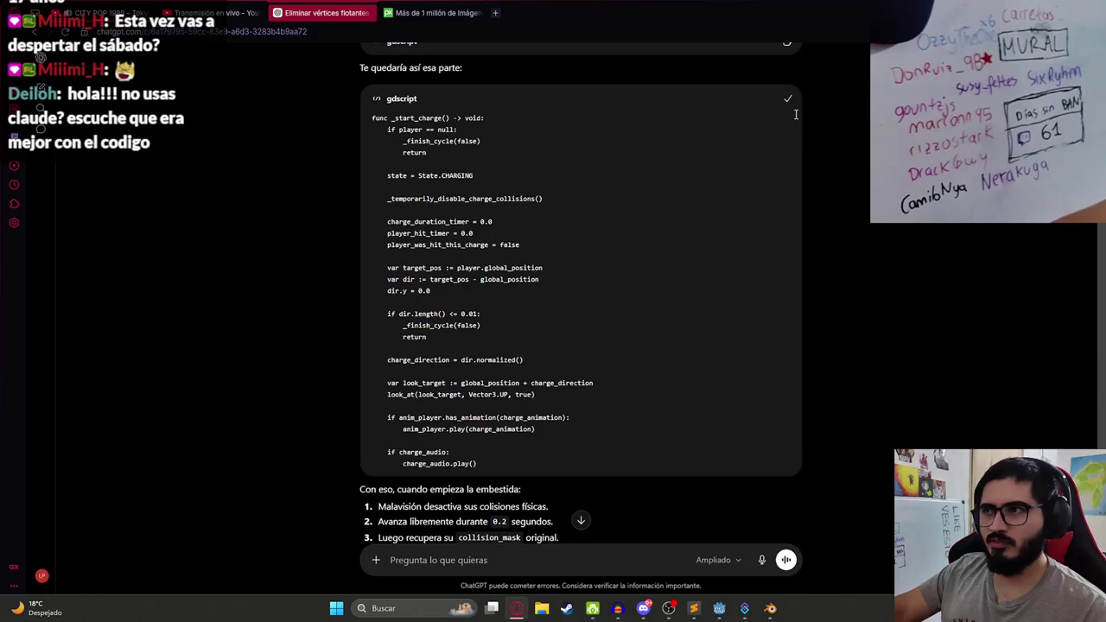
pyautogui.hotkey('alt', 'Tab')
pyautogui.moveTo(440, 227)
pyautogui.mouseDown()
pyautogui.moveTo(511, 252)
pyautogui.moveTo(523, 350)
pyautogui.moveTo(526, 328)
pyautogui.mouseUp()
pyautogui.scroll(-1, 516, 293)
pyautogui.scroll(-5, 519, 317)
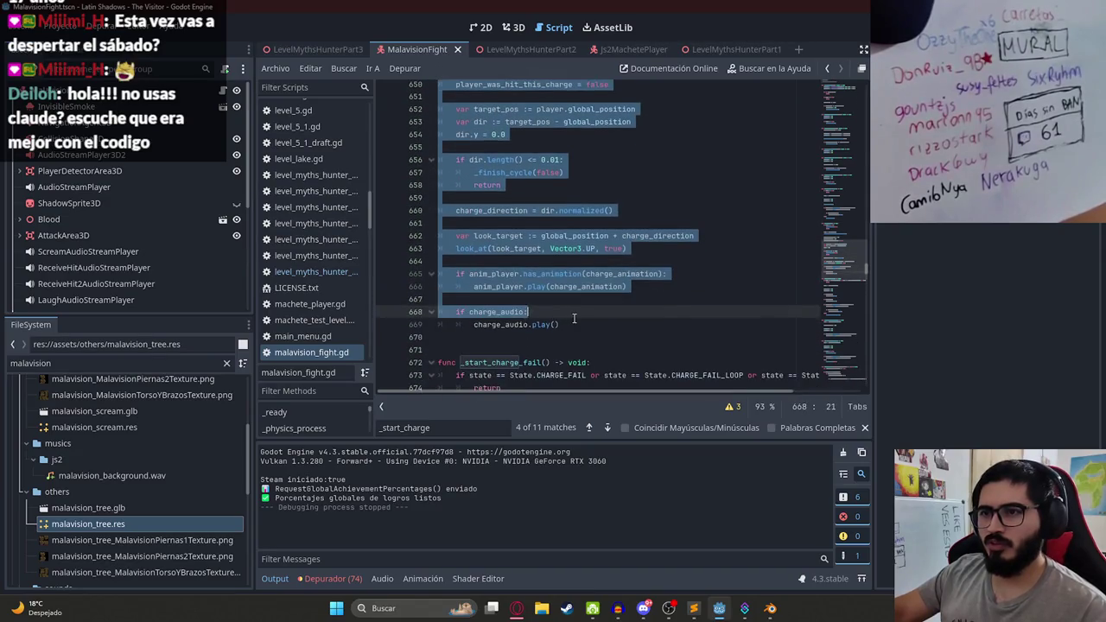
pyautogui.hotkey('ctrl', 'v')
pyautogui.hotkey('ctrl', 's')
# Compare the script with ChatGPT's answer and search the script for 0.2
pyautogui.click(666, 255)
pyautogui.scroll(5, 606, 274)
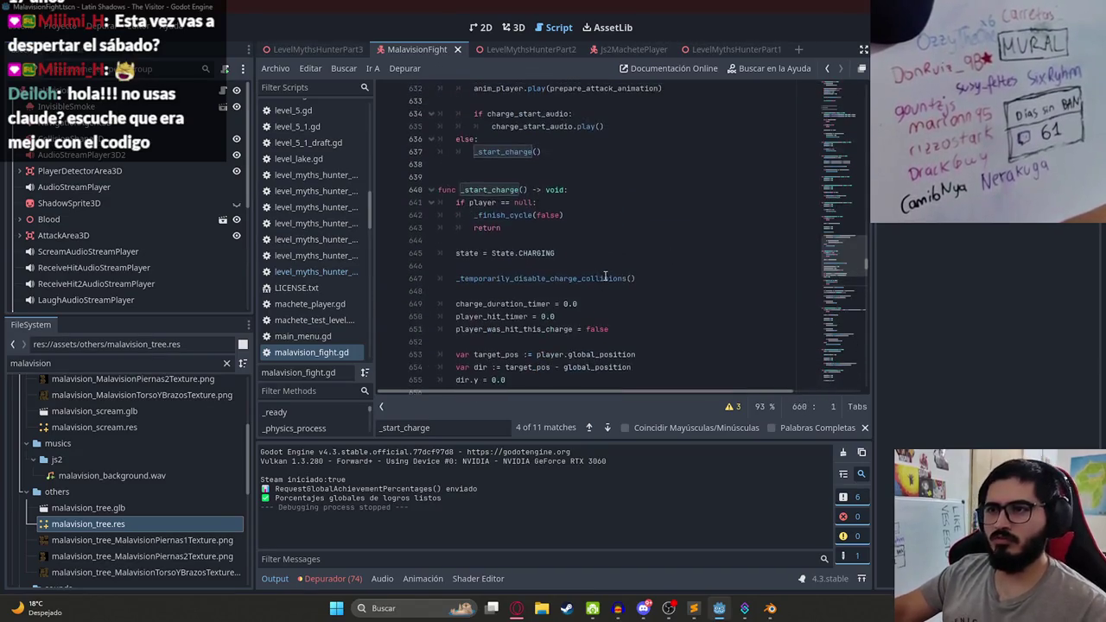
pyautogui.hotkey('alt', 'Tab')
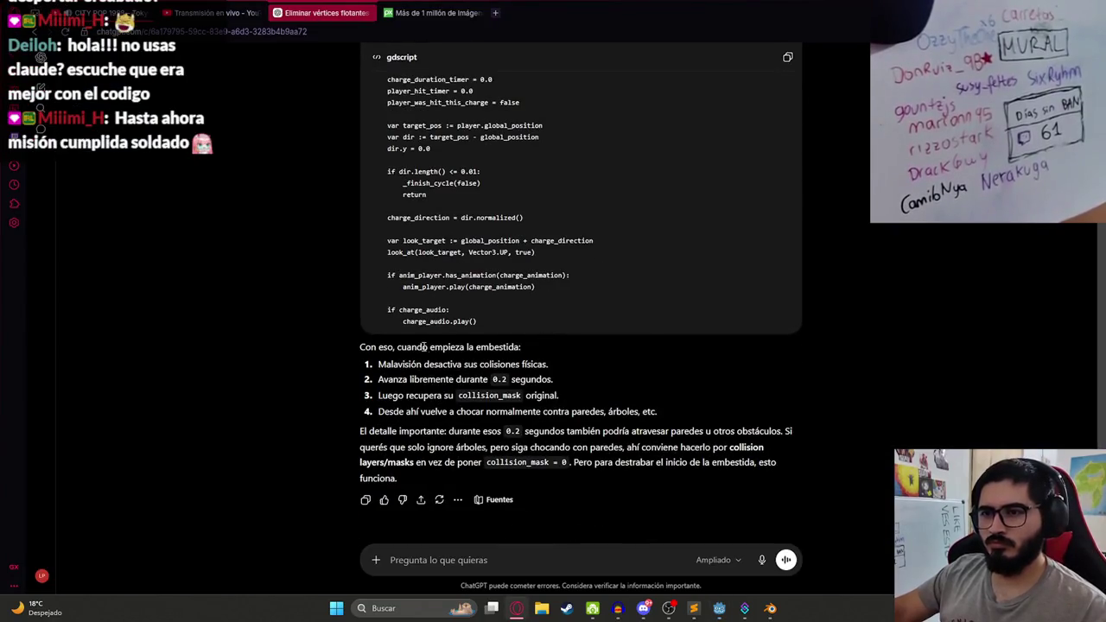
pyautogui.hotkey('alt', 'Tab')
pyautogui.click(573, 241)
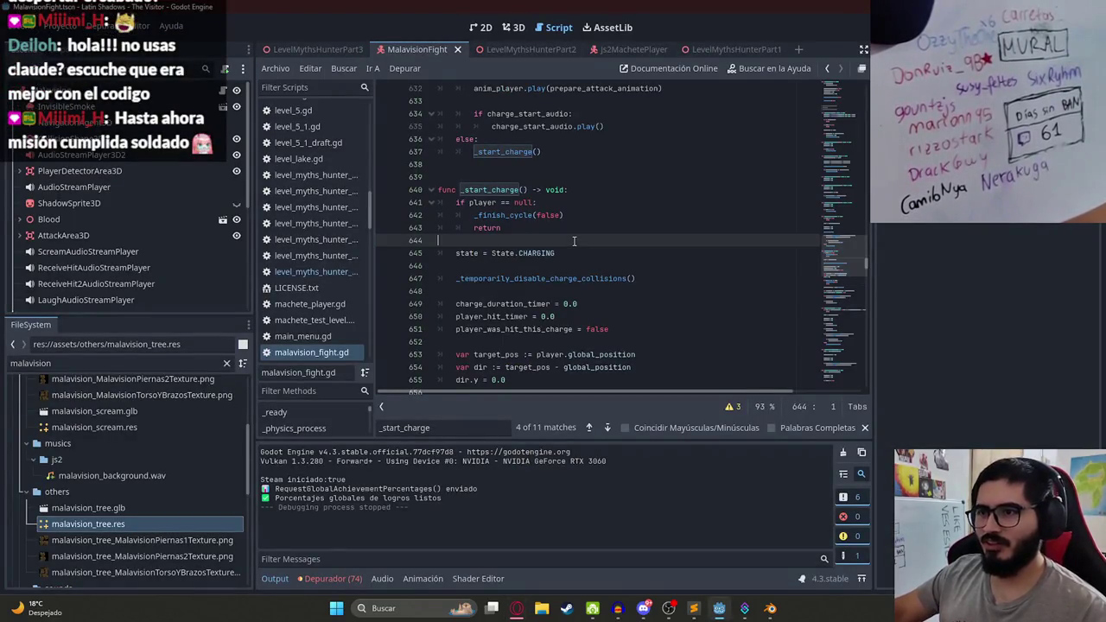
pyautogui.hotkey('ctrl', 'f')
pyautogui.write('0')
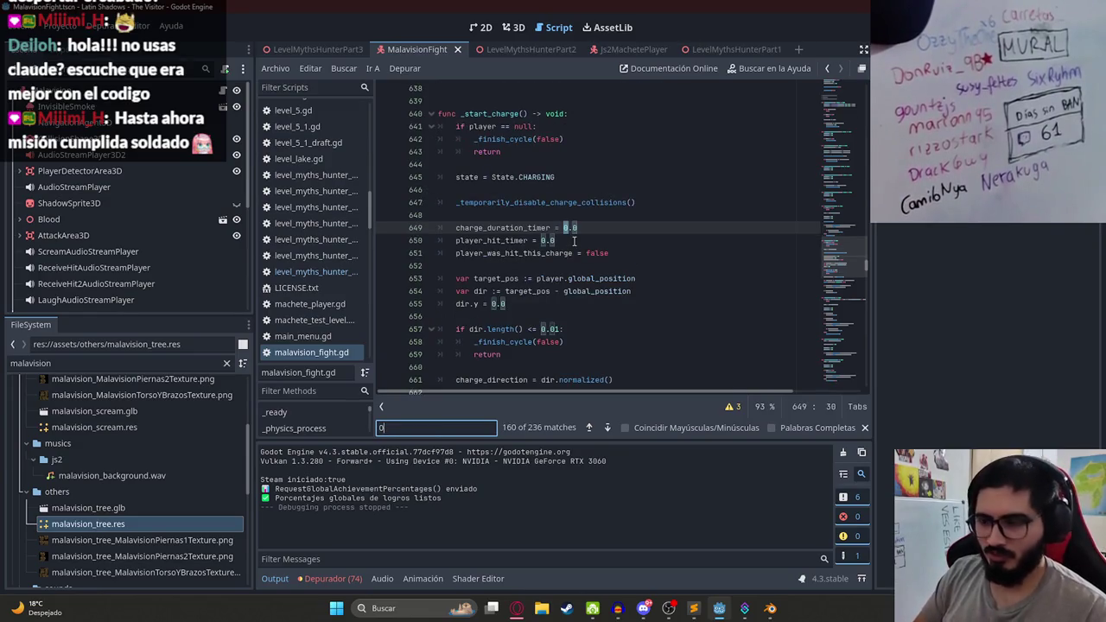
pyautogui.write('.2')
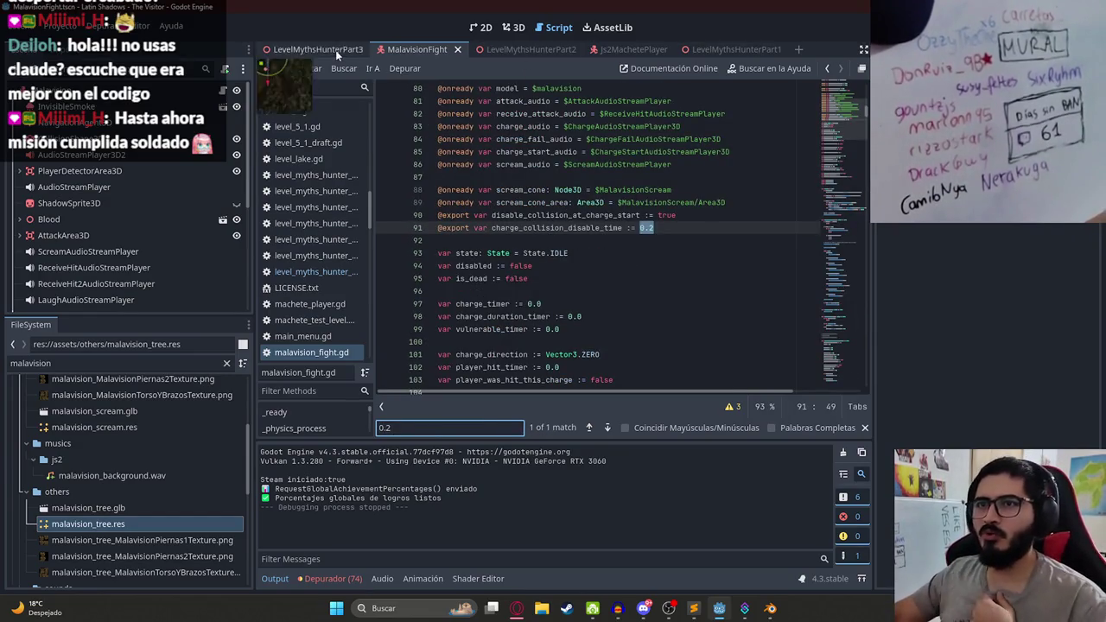
# Run the LevelMythsHunterPart3 scene from its tab's context menu
pyautogui.click(334, 51)
pyautogui.rightClick(323, 53)
pyautogui.click(410, 156)
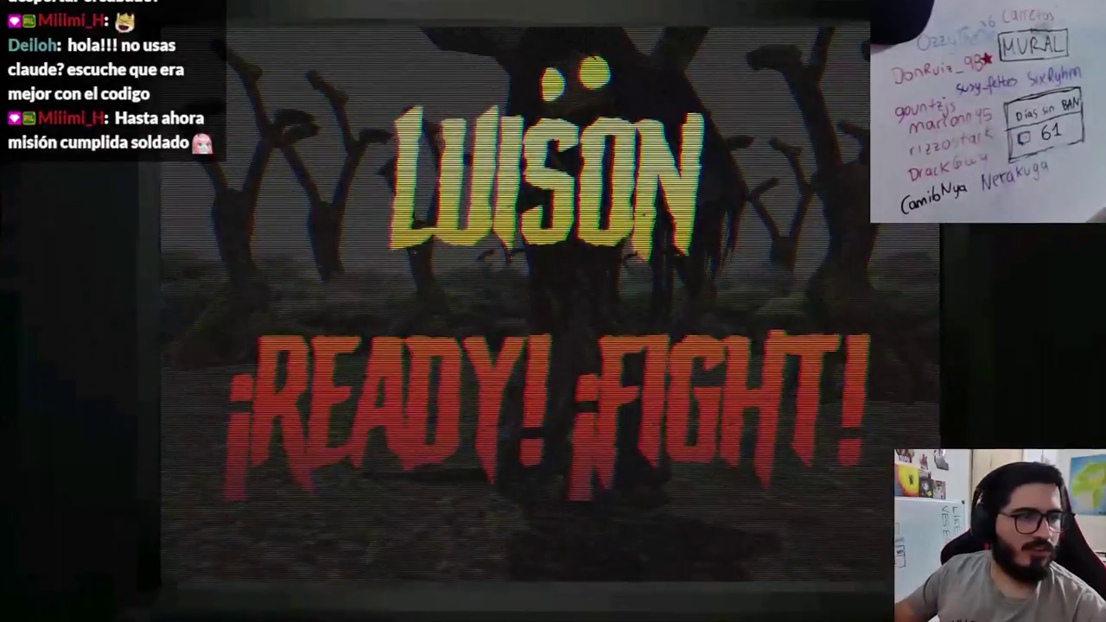
# Play the Luison boss fight, then stop the game with F8
pyautogui.press('super')
pyautogui.click(305, 435)
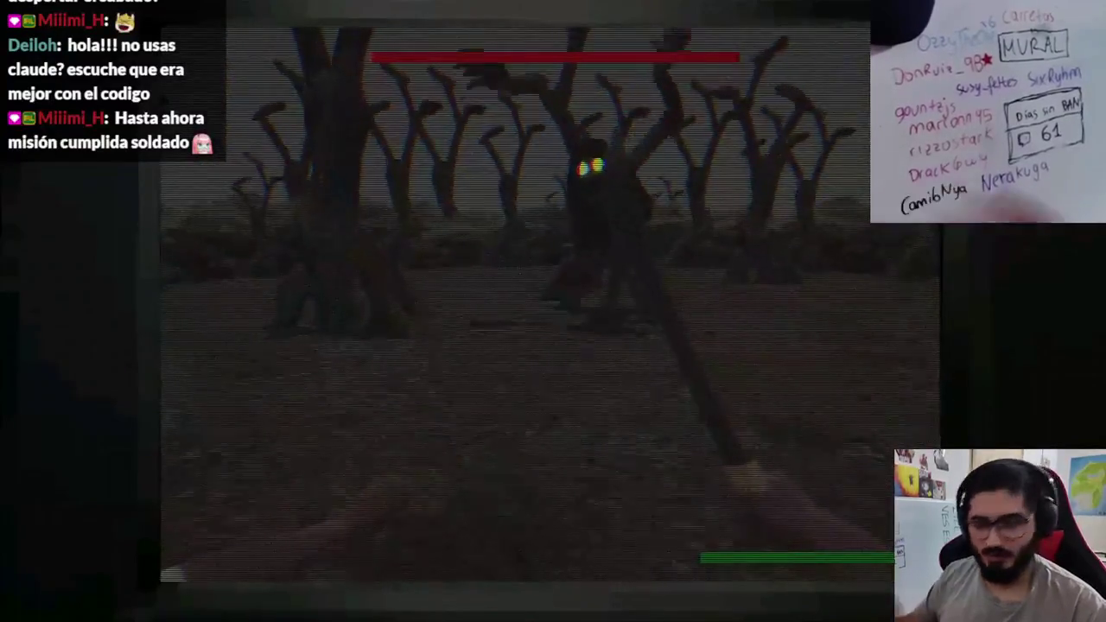
pyautogui.press('F8')
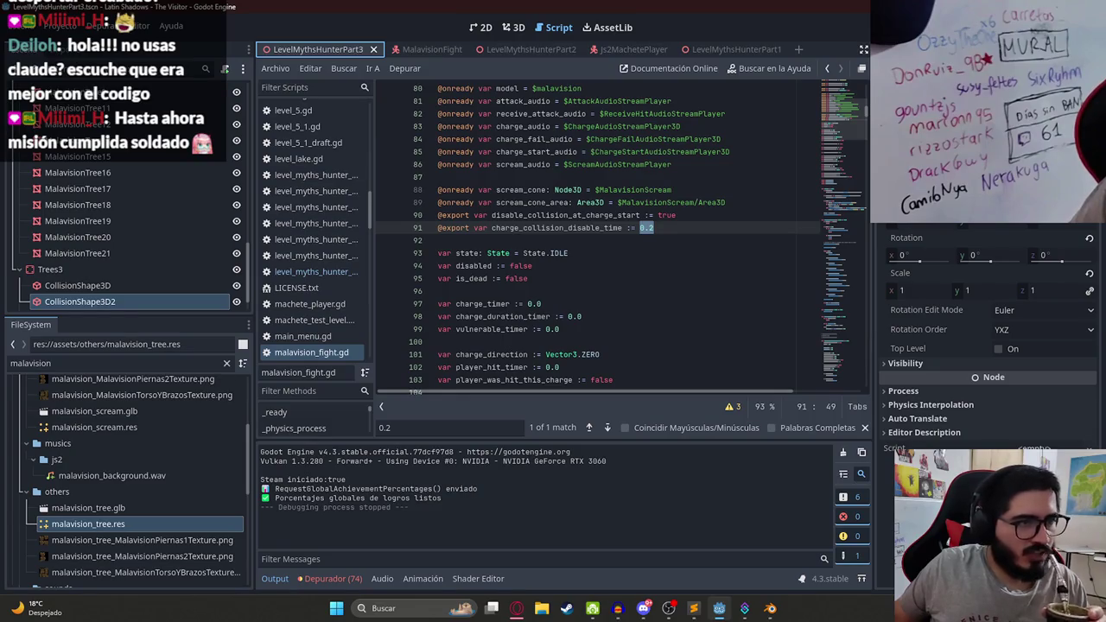
# Check the charge_timer and line 92 code against ChatGPT's answer
pyautogui.click(713, 304)
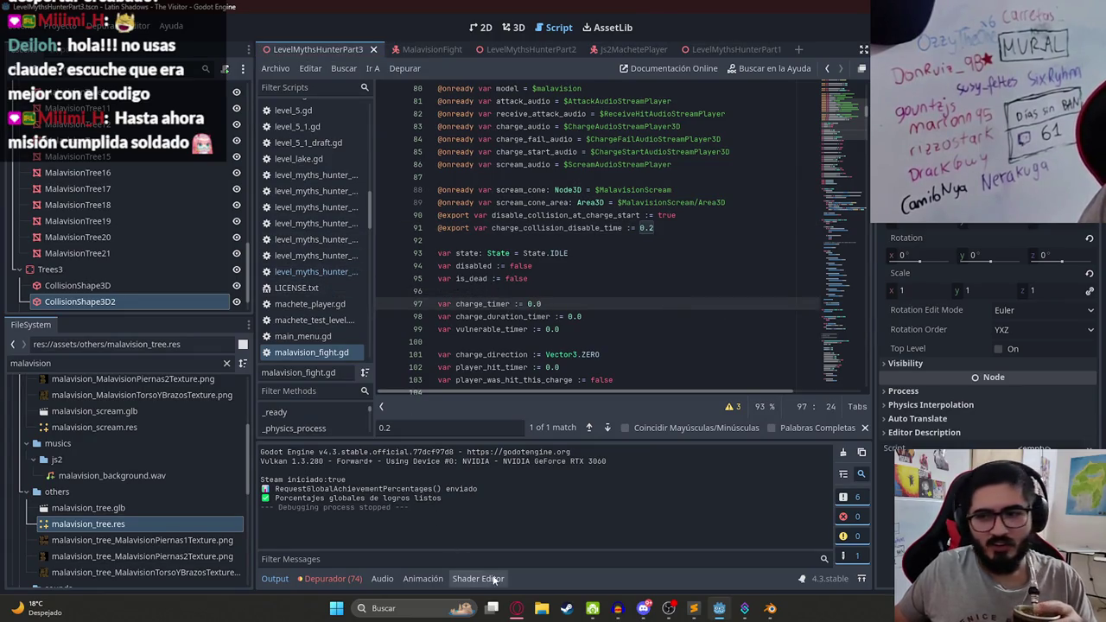
pyautogui.click(515, 608)
pyautogui.click(515, 608)
pyautogui.click(611, 240)
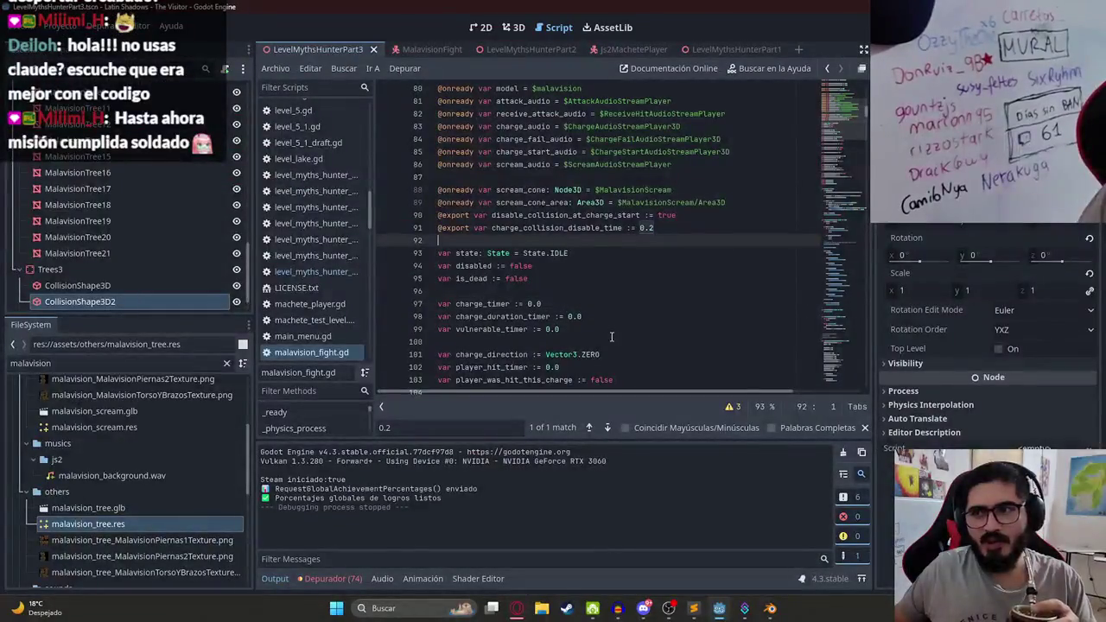
pyautogui.click(516, 608)
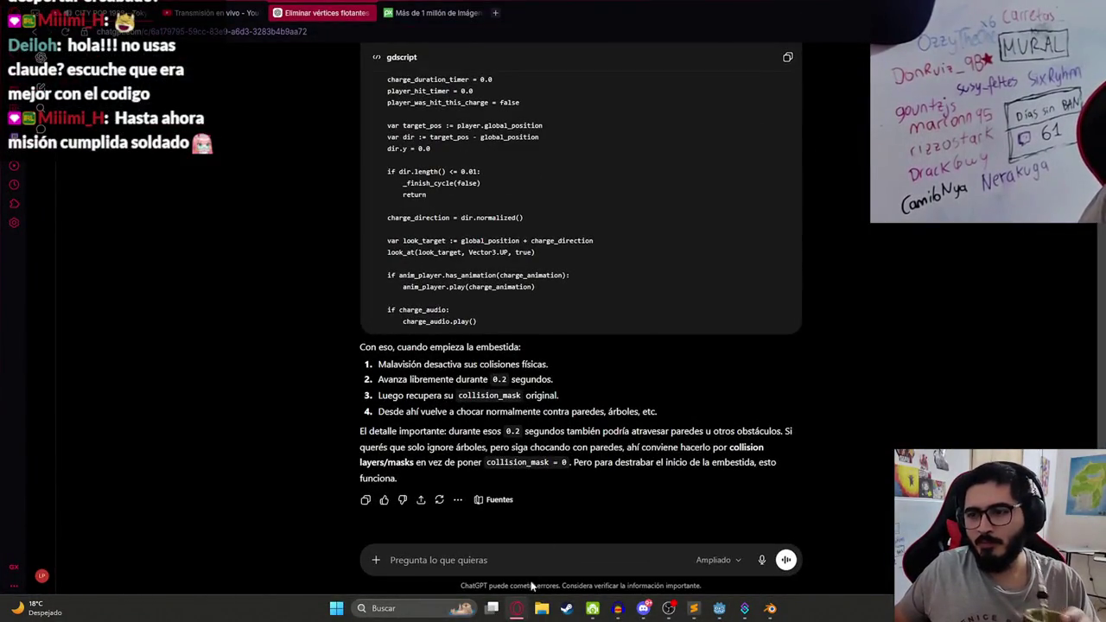
pyautogui.click(516, 608)
# Review script lines 87–100, then open the LevelMythsHunterPart3 tab's context menu
pyautogui.click(522, 341)
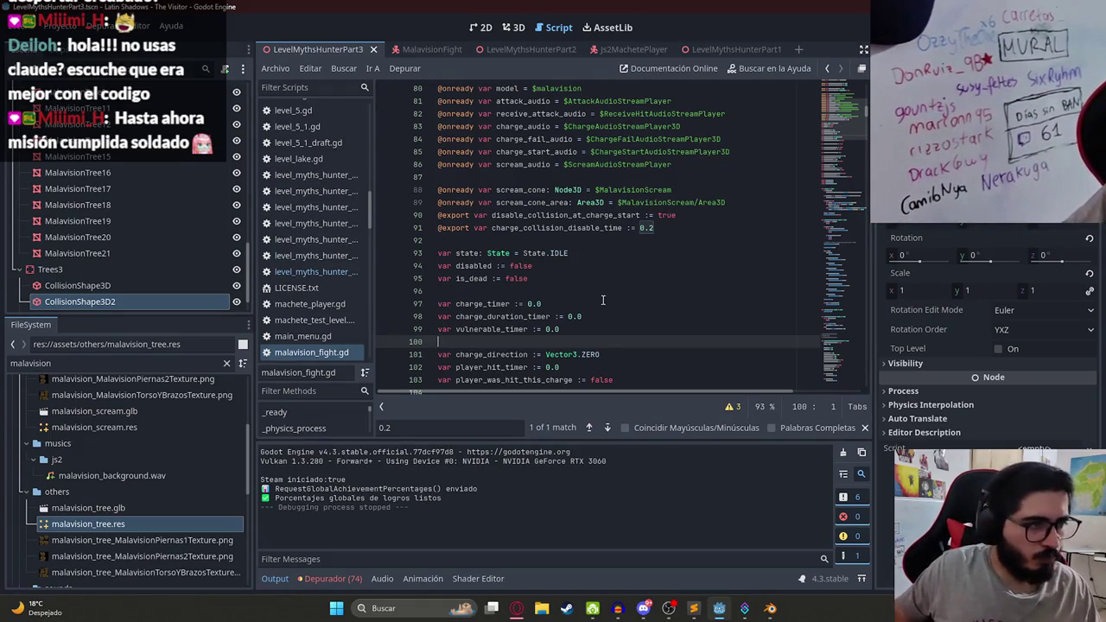
pyautogui.click(604, 177)
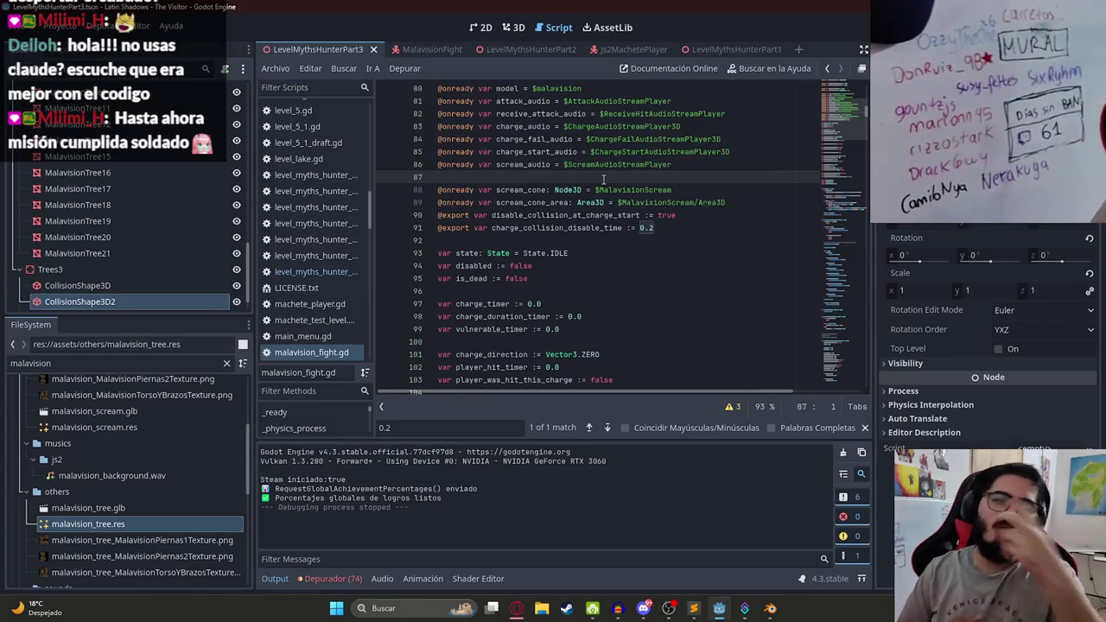
pyautogui.click(655, 190)
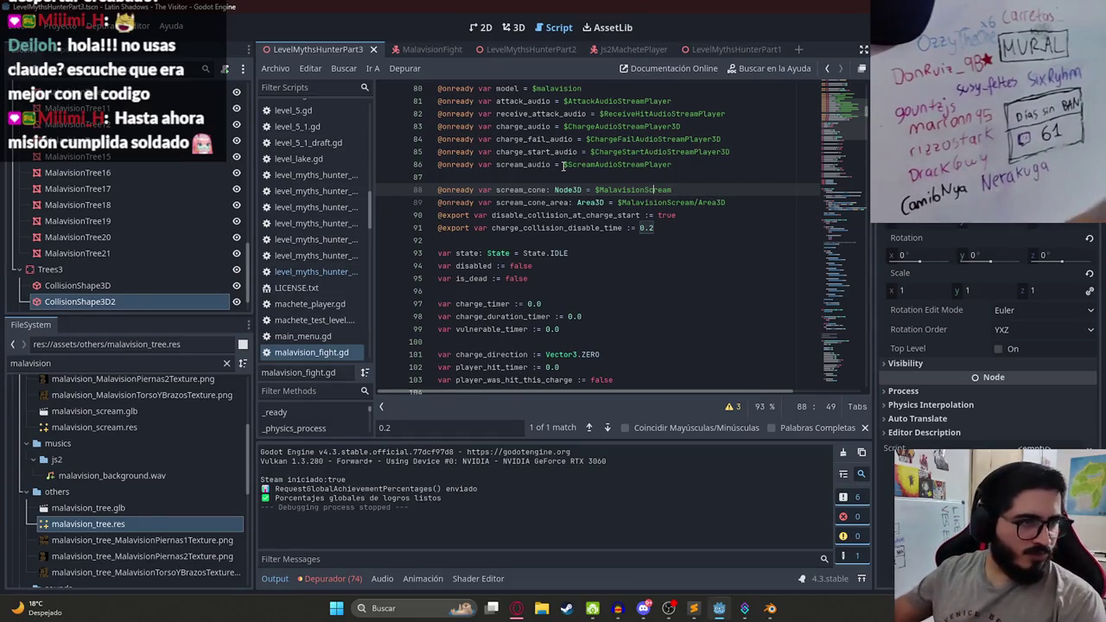
pyautogui.click(678, 303)
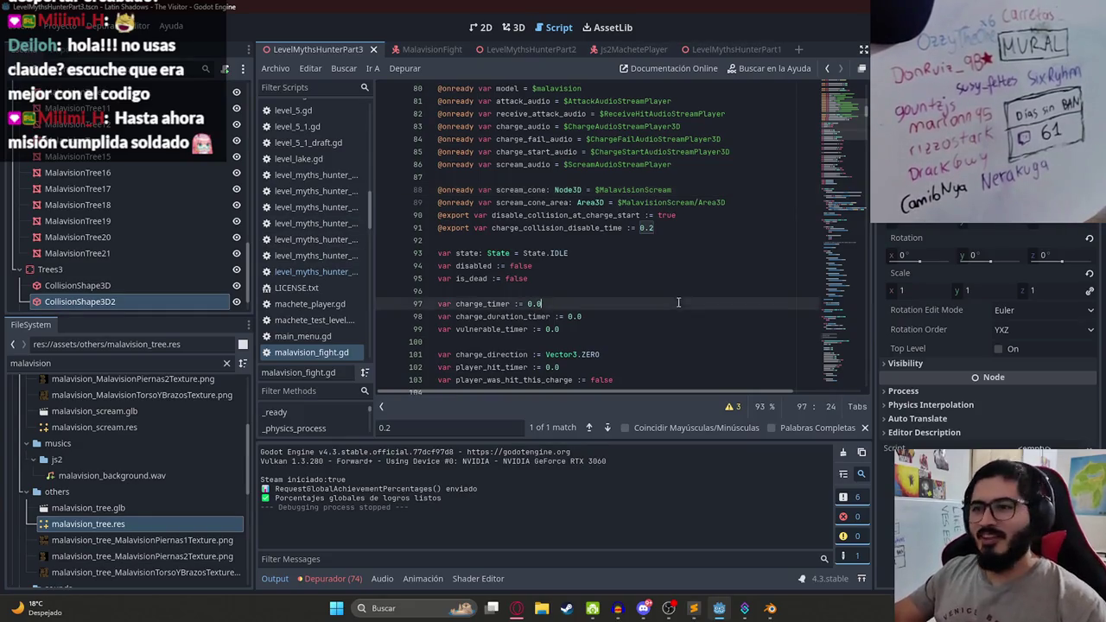
pyautogui.rightClick(343, 51)
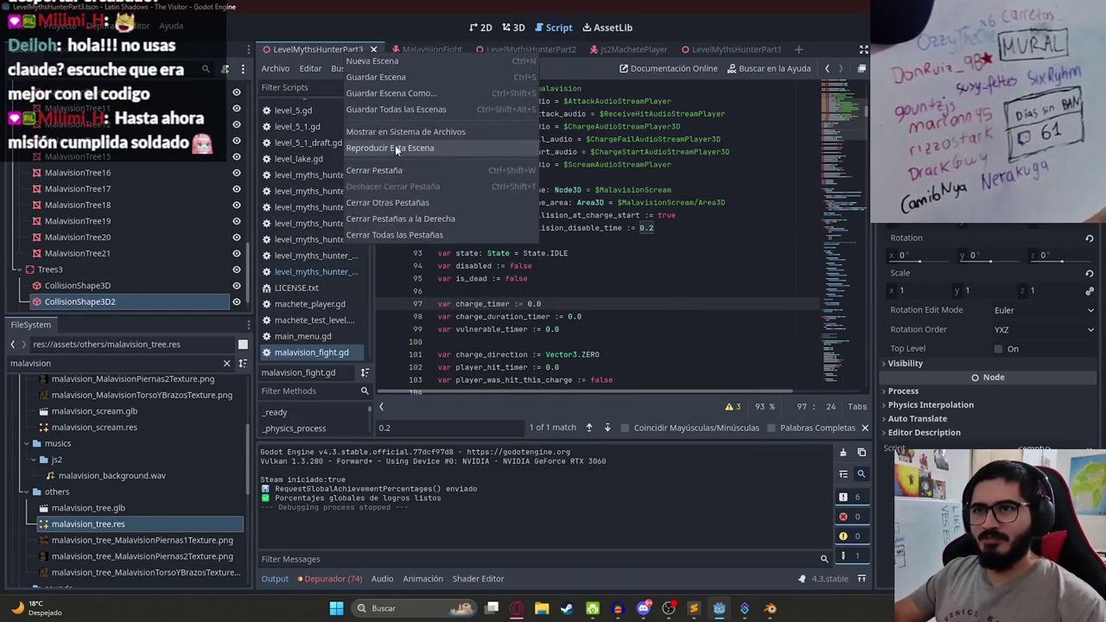
# Run the LevelMythsHunterPart3 scene, fight the boss to half health, and stop with F8
pyautogui.click(395, 150)
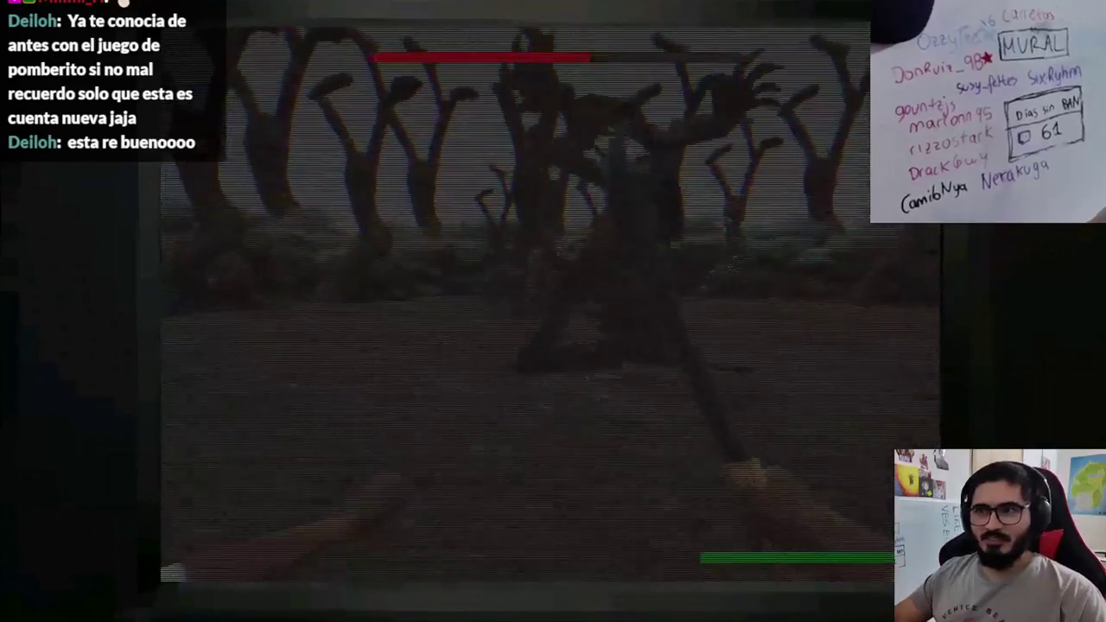
pyautogui.press('F8')
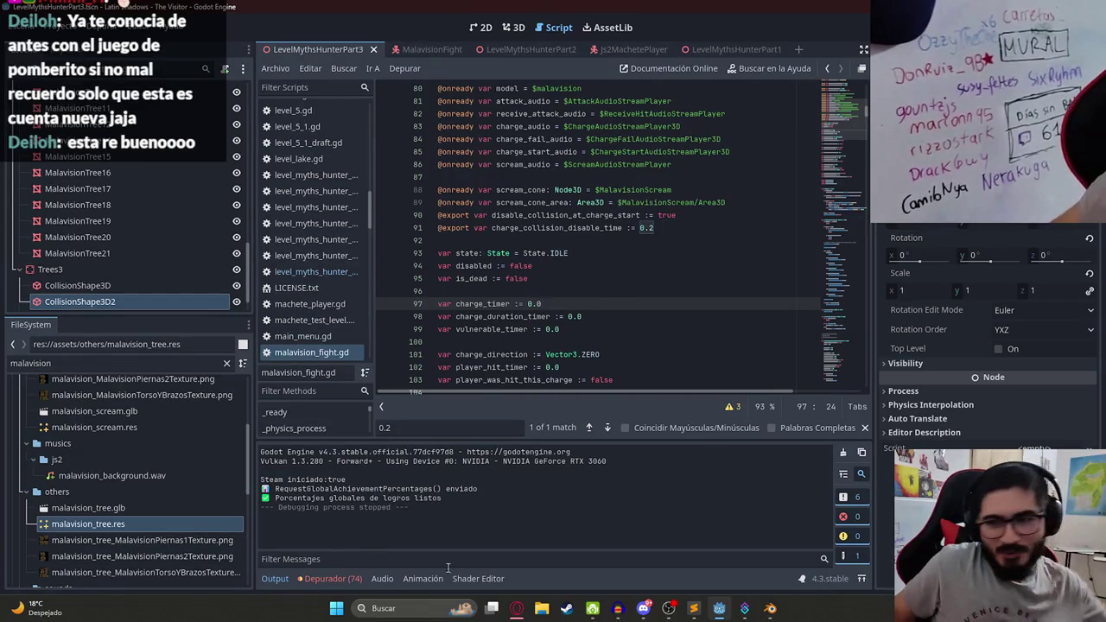
pyautogui.click(515, 608)
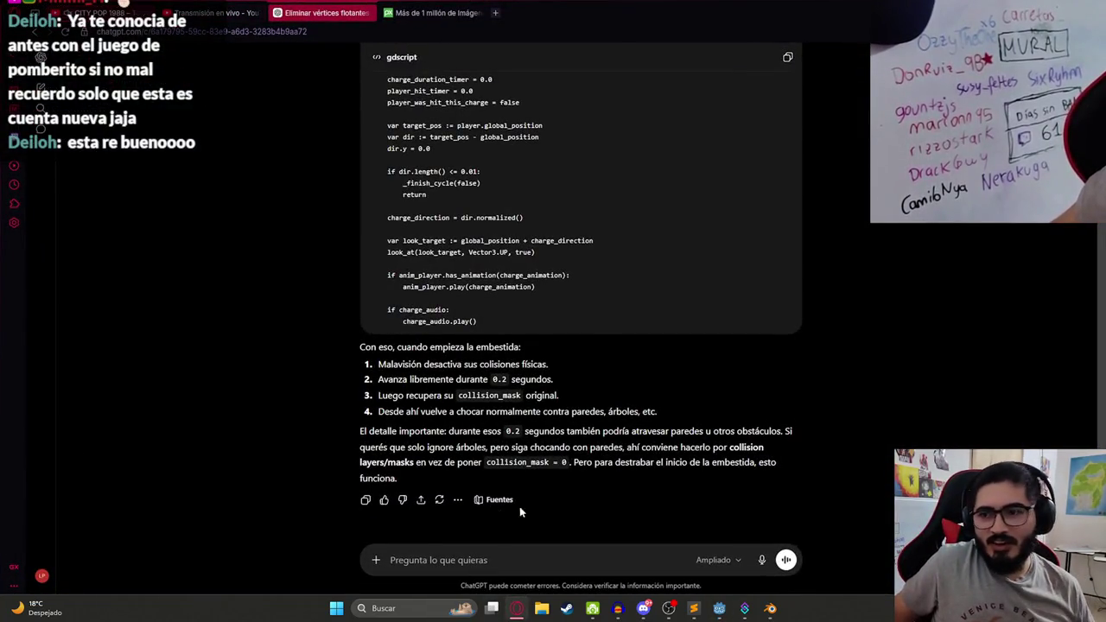
pyautogui.click(516, 608)
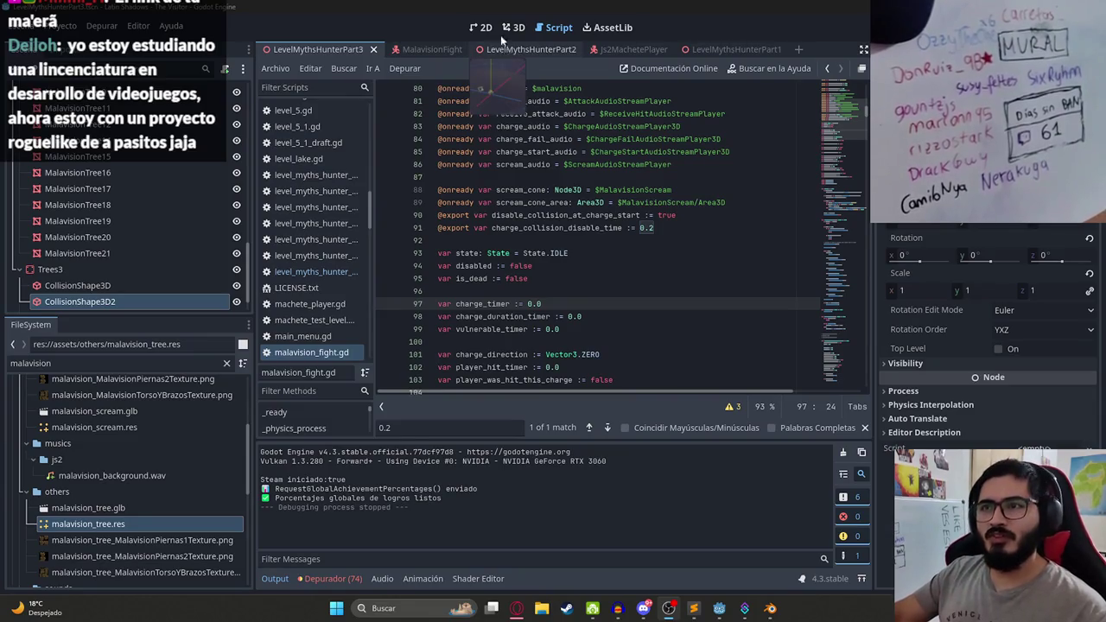
# Filter the FileSystem for 'level2', open Level2.tscn, and run it with F6
pyautogui.doubleClick(136, 361)
pyautogui.write('level2')
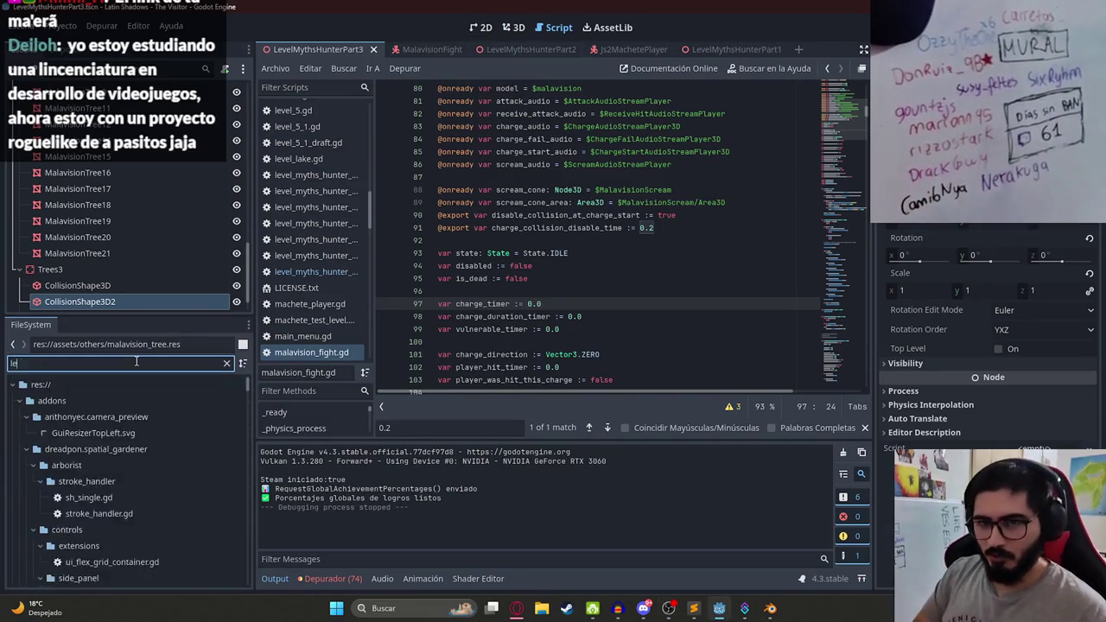
pyautogui.doubleClick(171, 431)
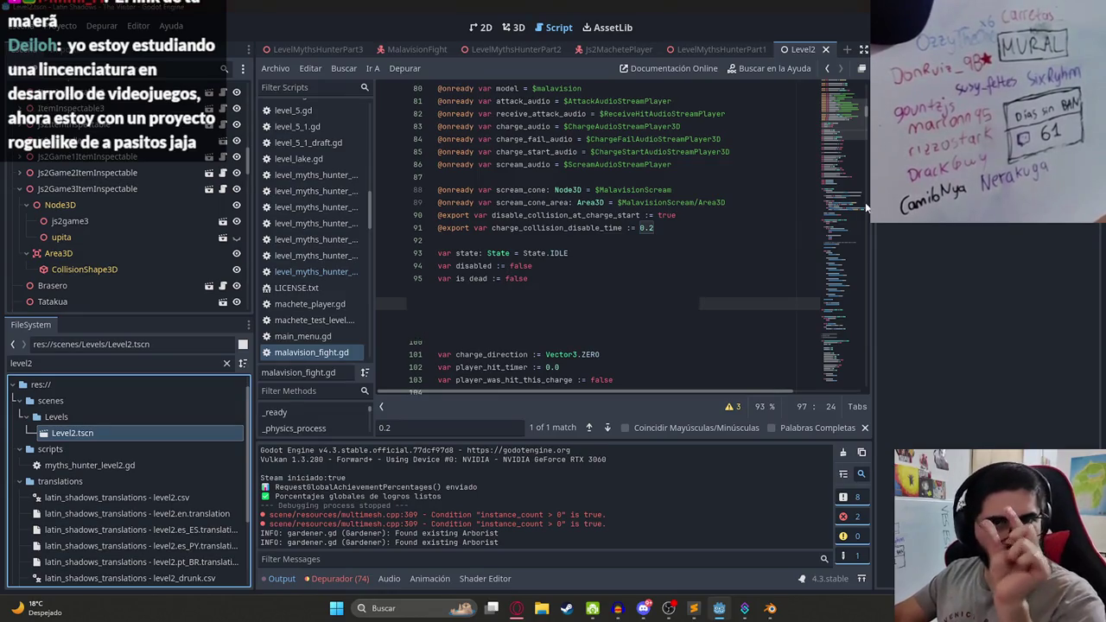
pyautogui.press('F6')
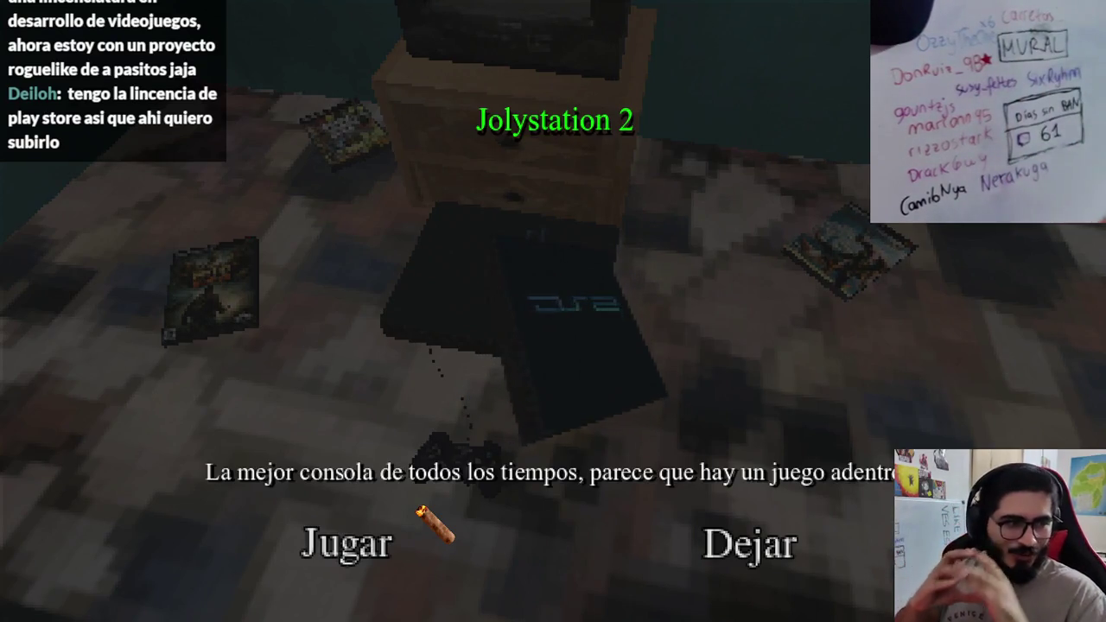
# Choose Jugar on the Jolystation 2 prompt and start Myths Hunter from its title menu
pyautogui.click(344, 542)
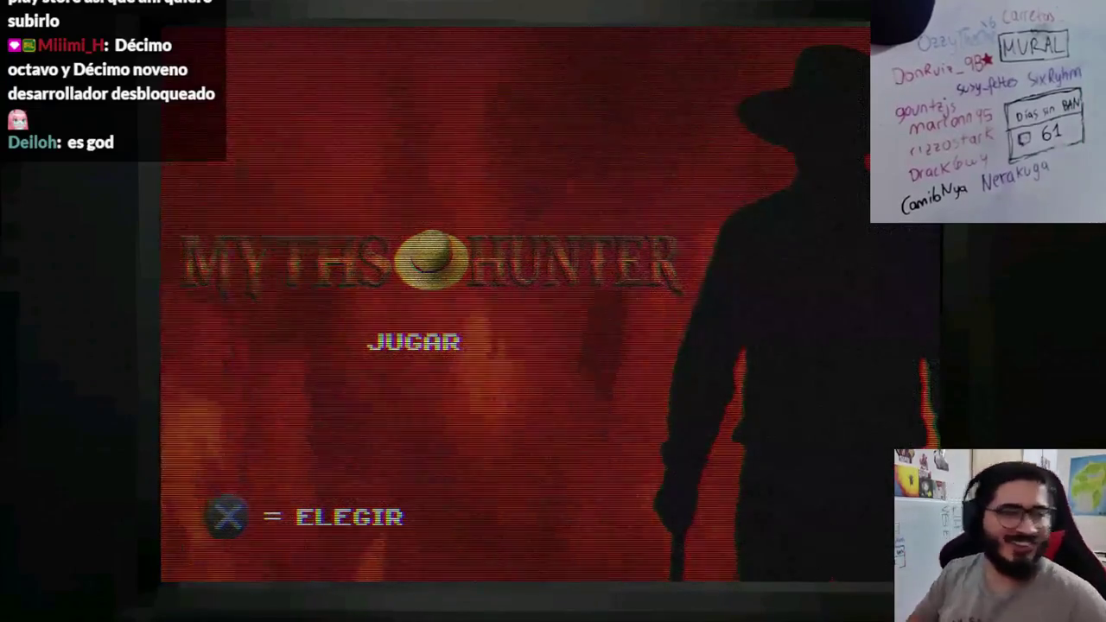
pyautogui.press('Return')
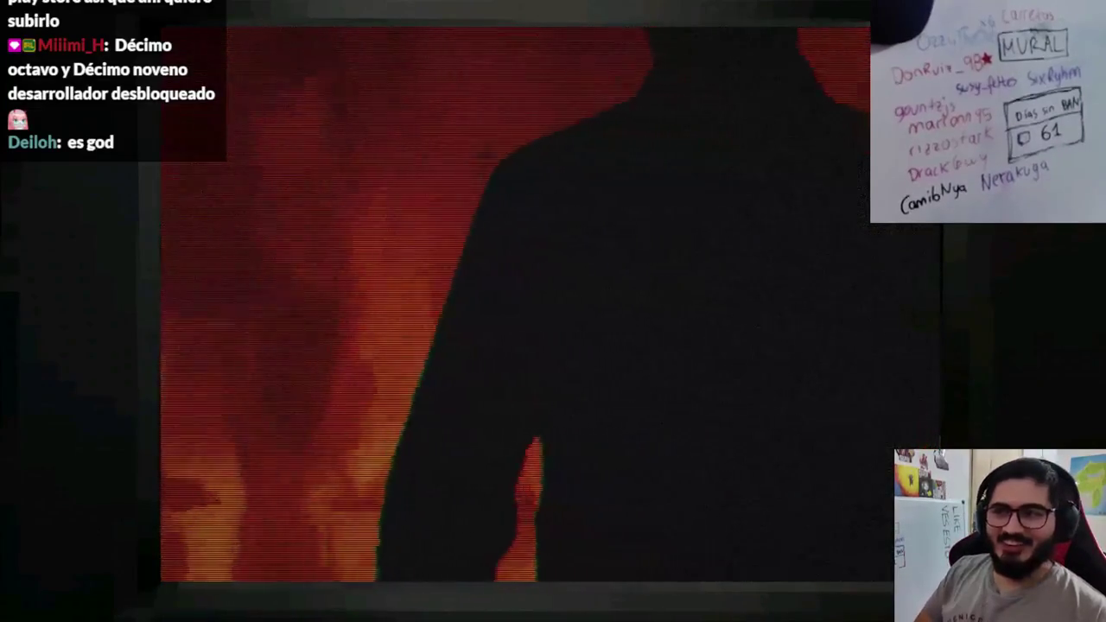
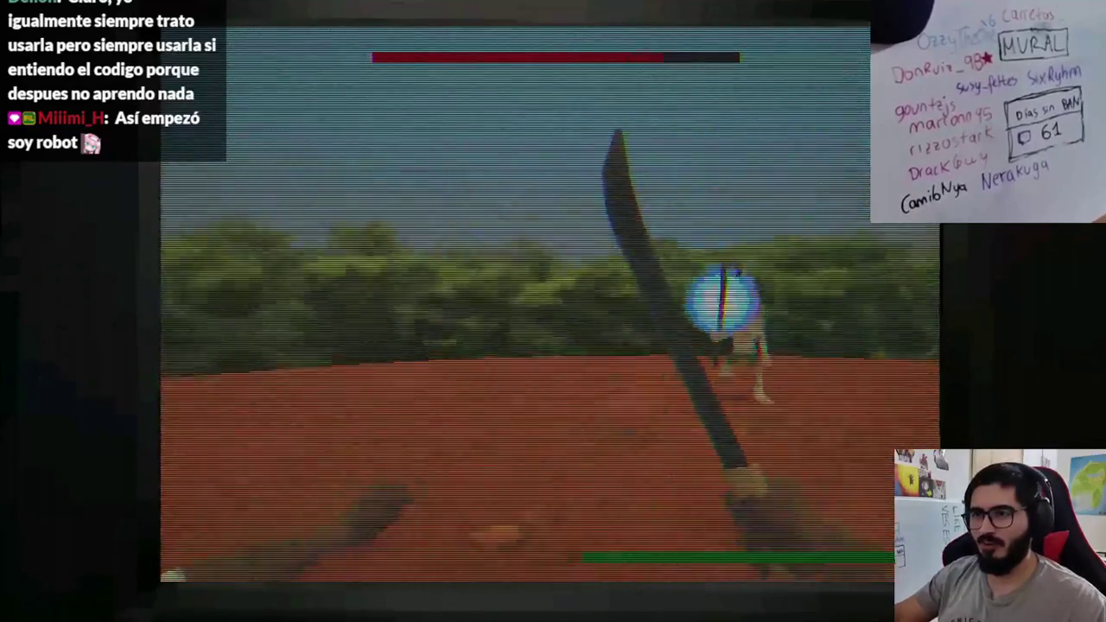
# Stop the running game and switch to the LevelMythsHunterPart3 scene
pyautogui.hotkey('alt', 'F4')
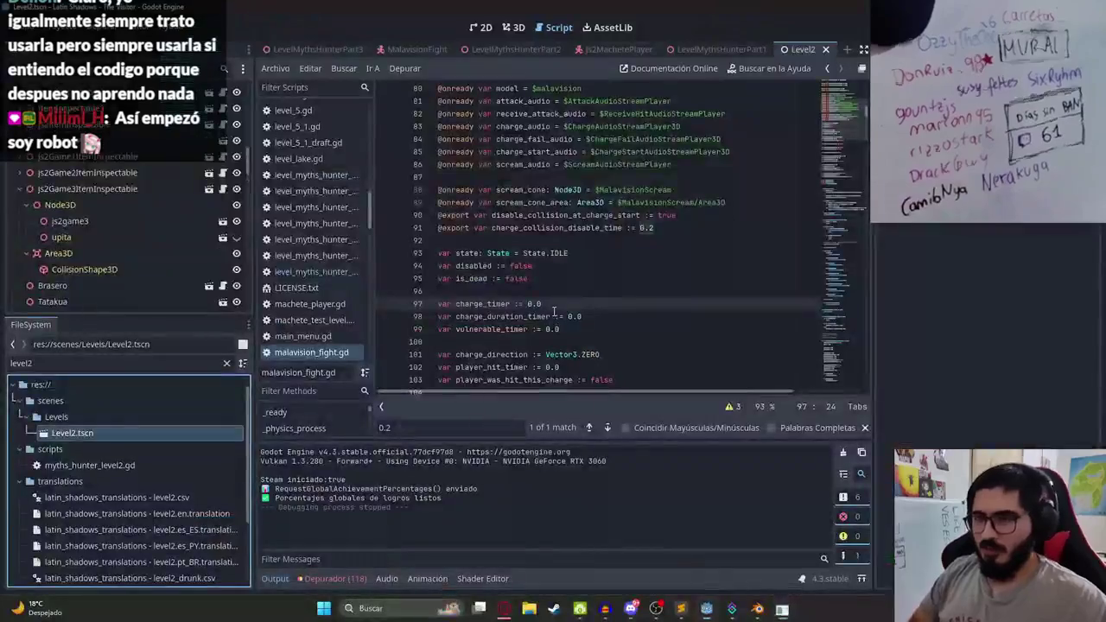
pyautogui.click(432, 48)
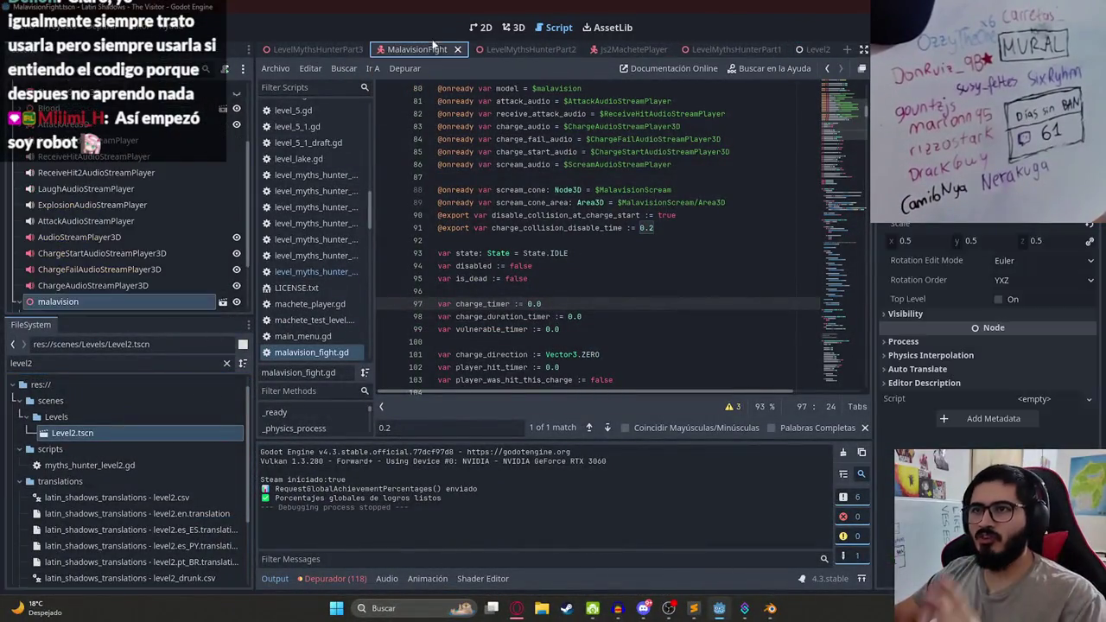
pyautogui.click(317, 49)
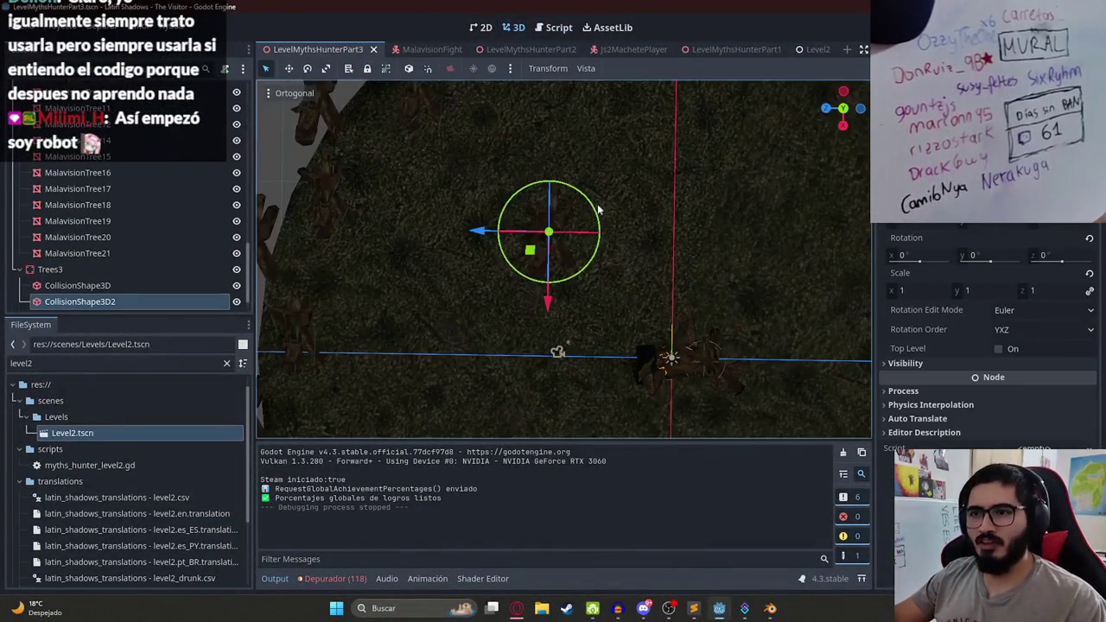
# Load the 'js2' WorldEnvironment resource into the scene, save, and play the scene alone
pyautogui.scroll(-5, 145, 242)
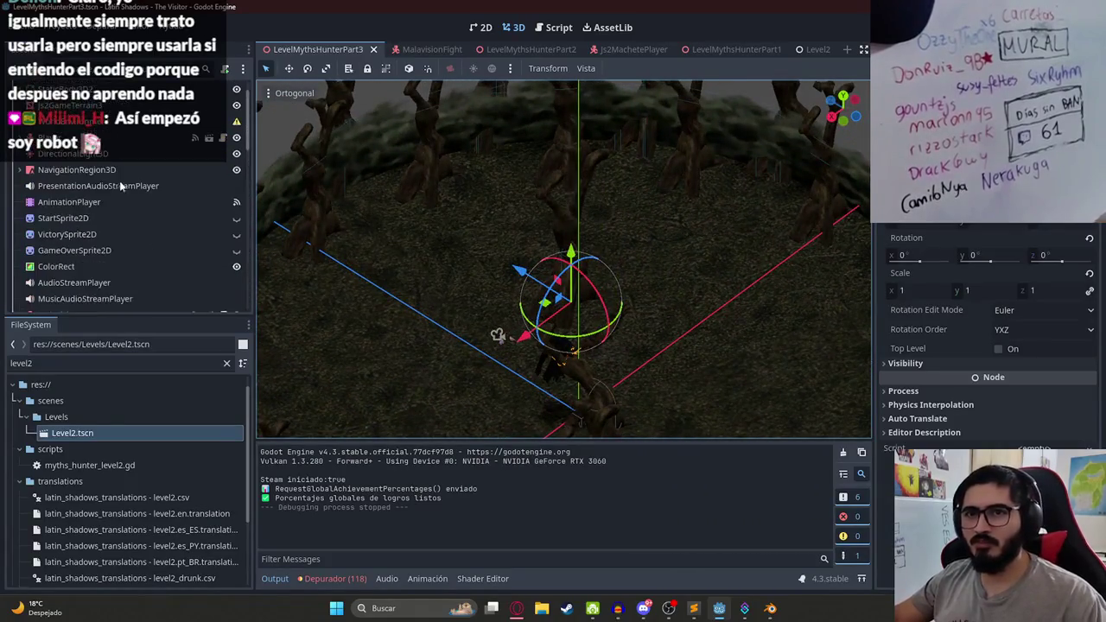
pyautogui.click(69, 121)
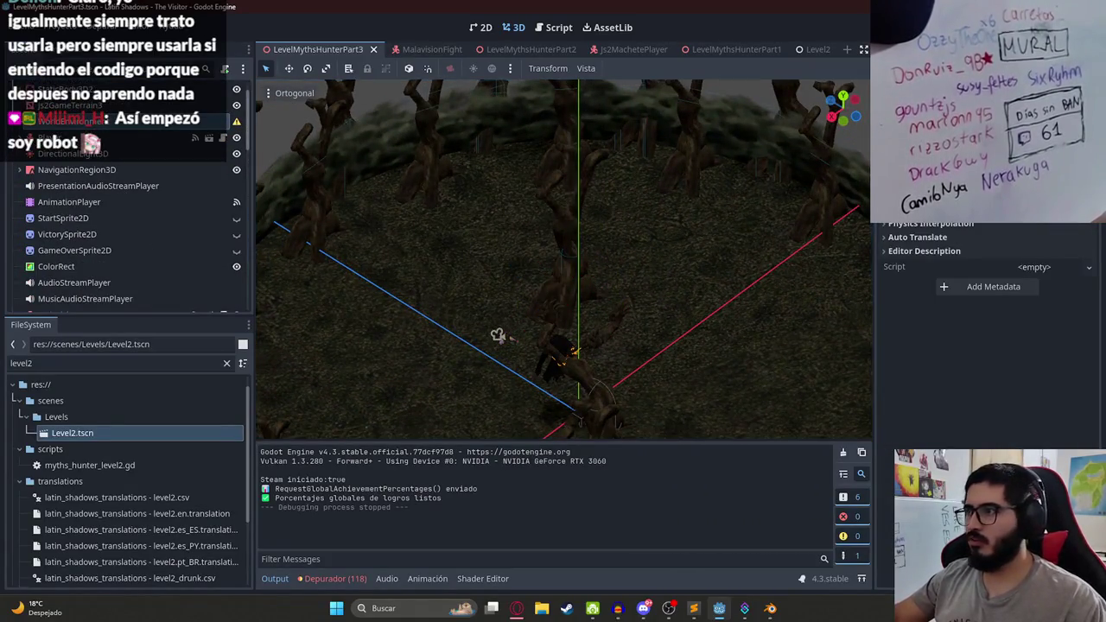
pyautogui.write('js2')
pyautogui.doubleClick(535, 267)
pyautogui.hotkey('ctrl', 's')
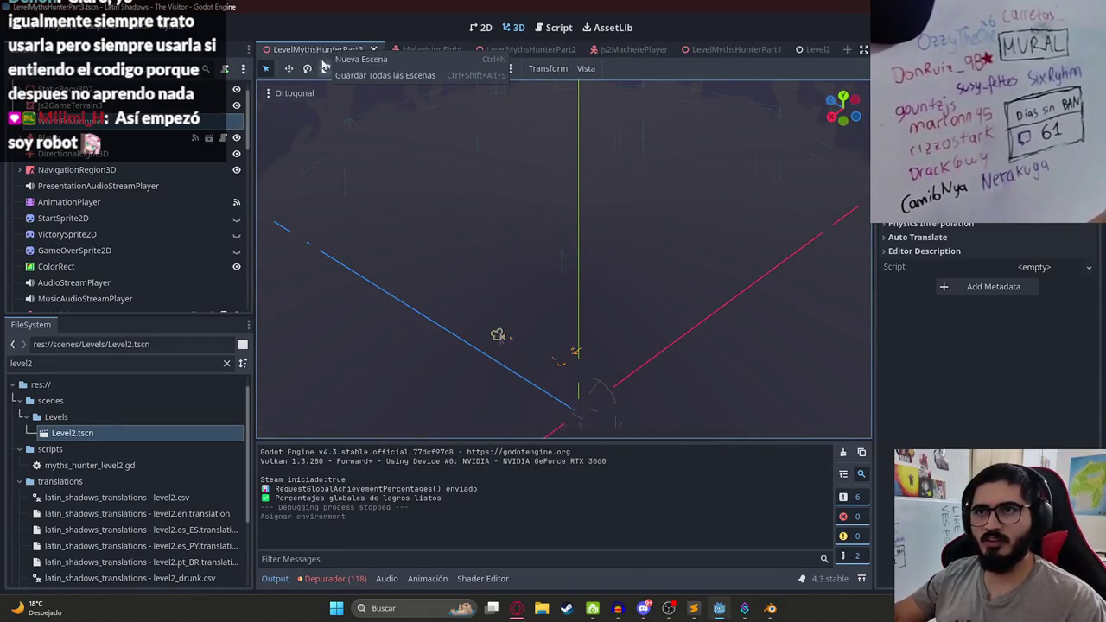
pyautogui.rightClick(309, 50)
pyautogui.click(364, 146)
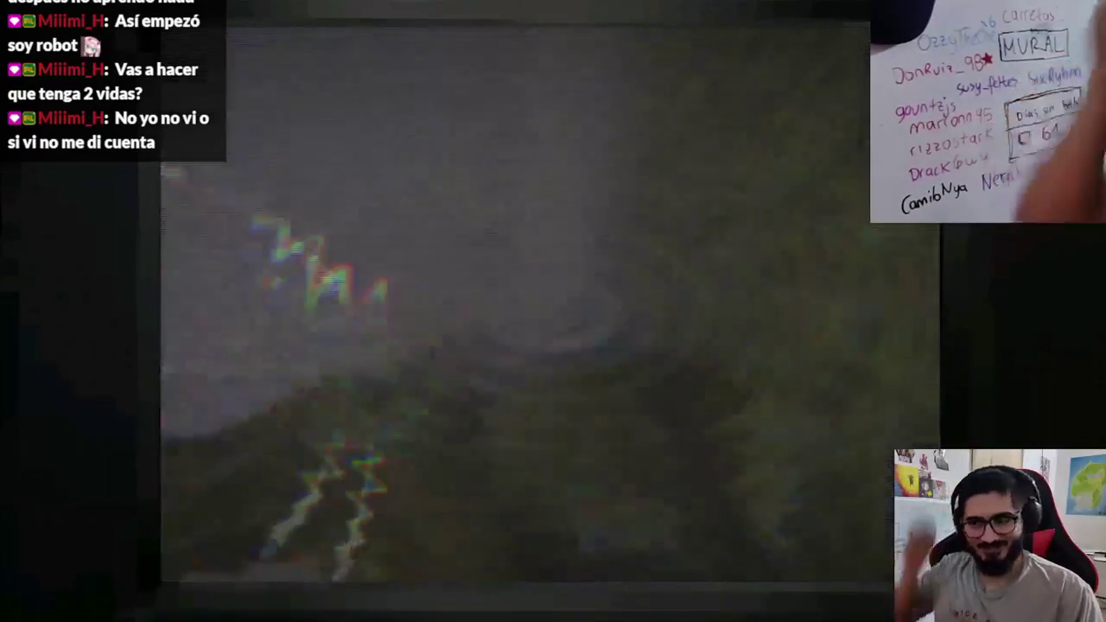
# Stop the forest playtest with F8 and play the Level2 scene on its own
pyautogui.press('F8')
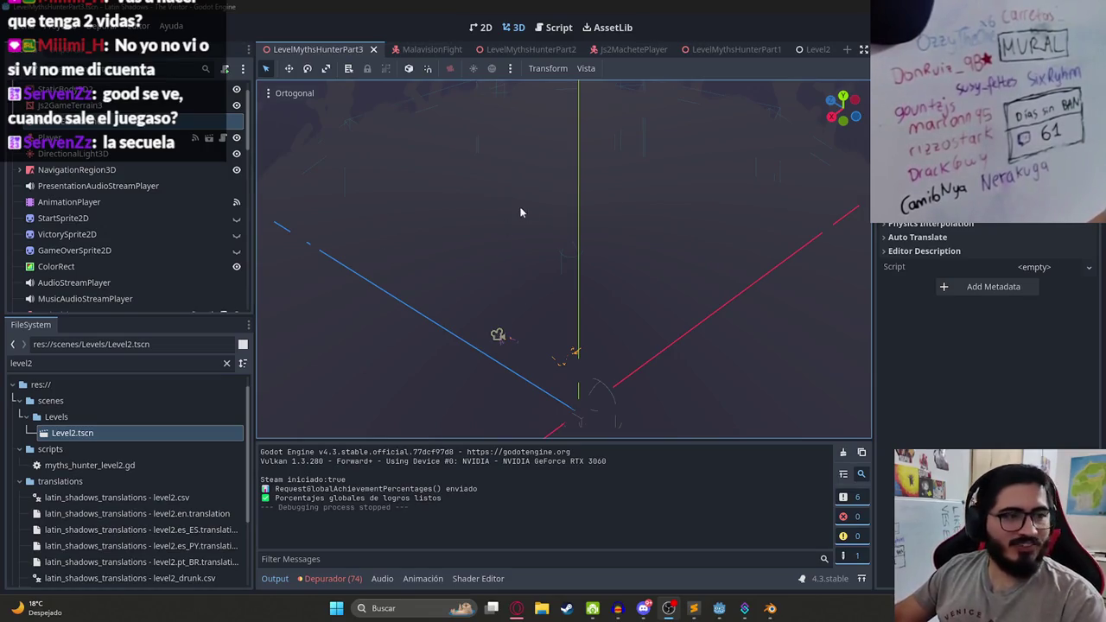
pyautogui.click(817, 49)
pyautogui.rightClick(799, 50)
pyautogui.click(831, 143)
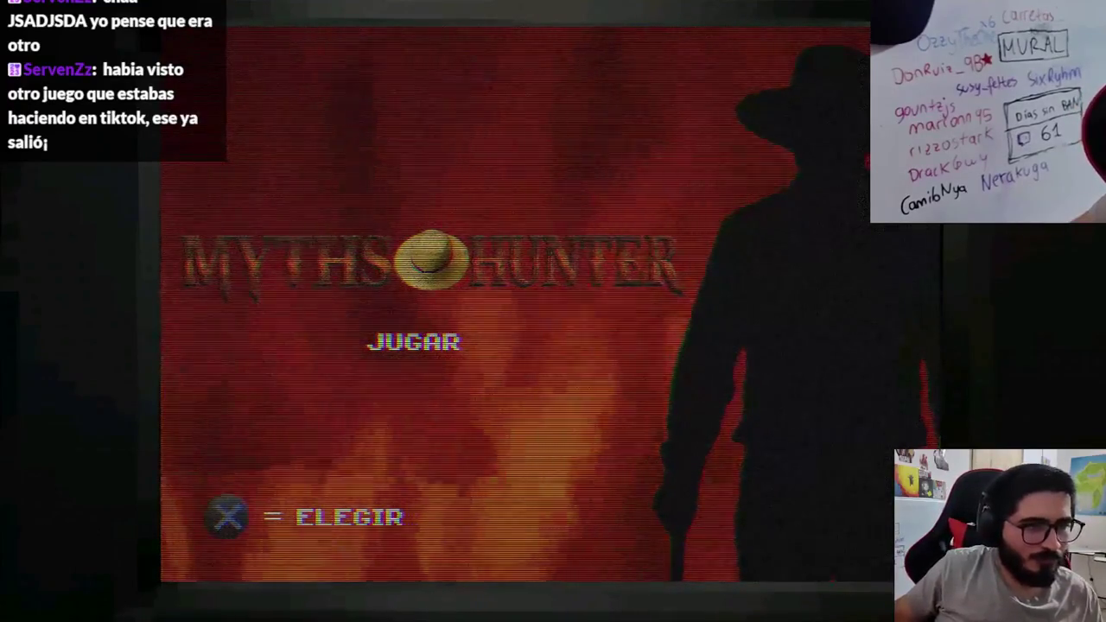
pyautogui.press('Return')
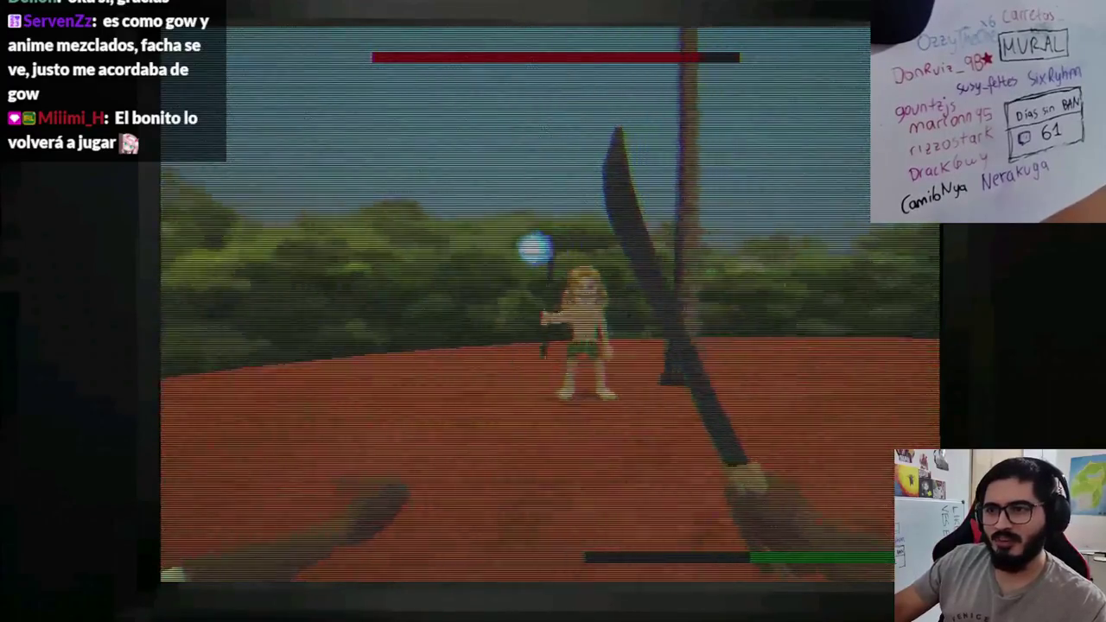
# Clear the 'level2' file filter, return to LevelMythsHunterPart3, and bring the browser forward
pyautogui.click(133, 361)
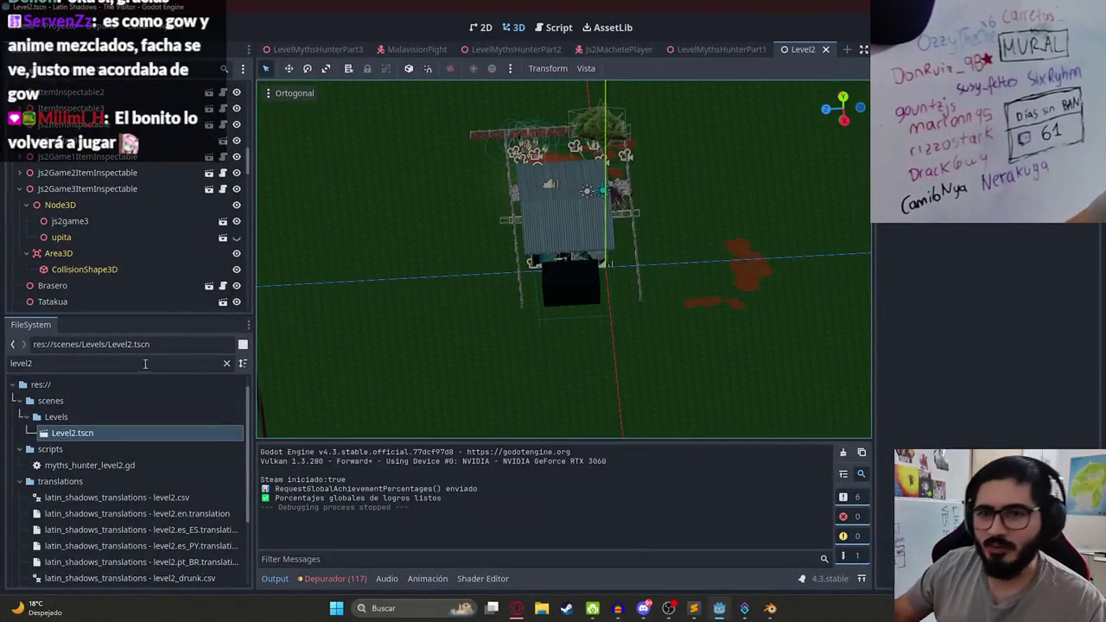
pyautogui.press('BackSpace')
pyautogui.press('BackSpace')
pyautogui.press('BackSpace')
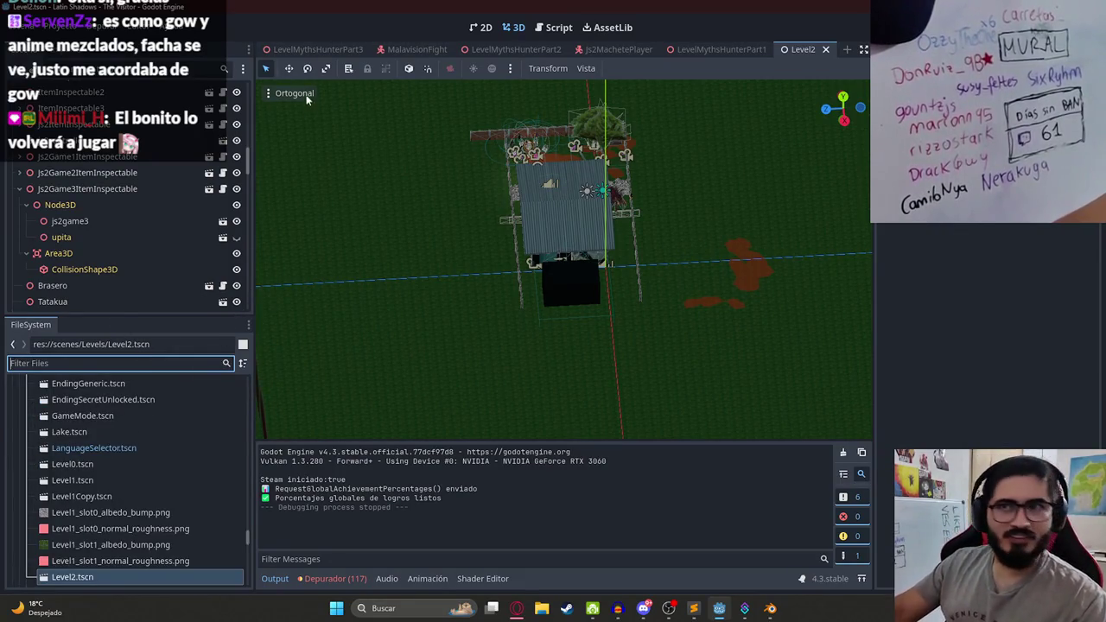
pyautogui.click(332, 50)
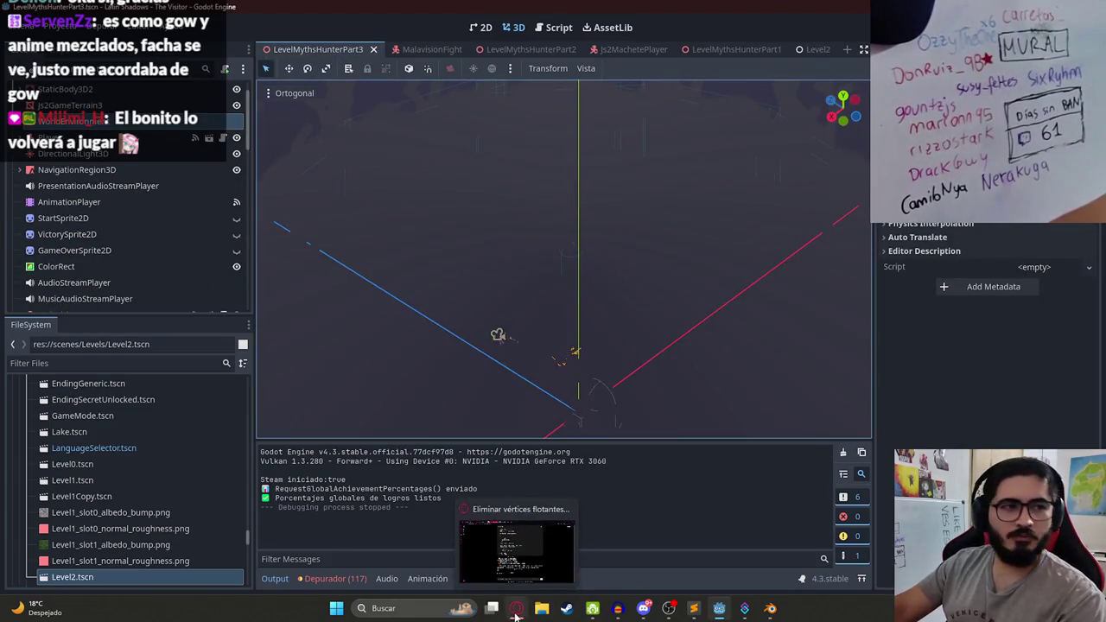
pyautogui.click(516, 614)
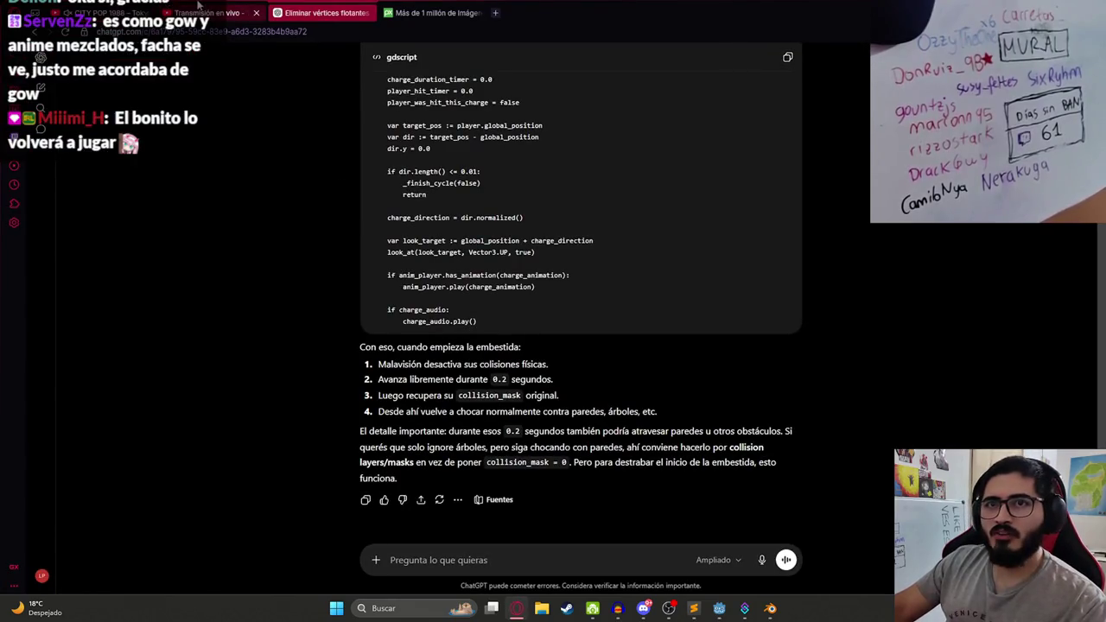
# Switch to the city pop video tab and stop its playback
pyautogui.click(95, 12)
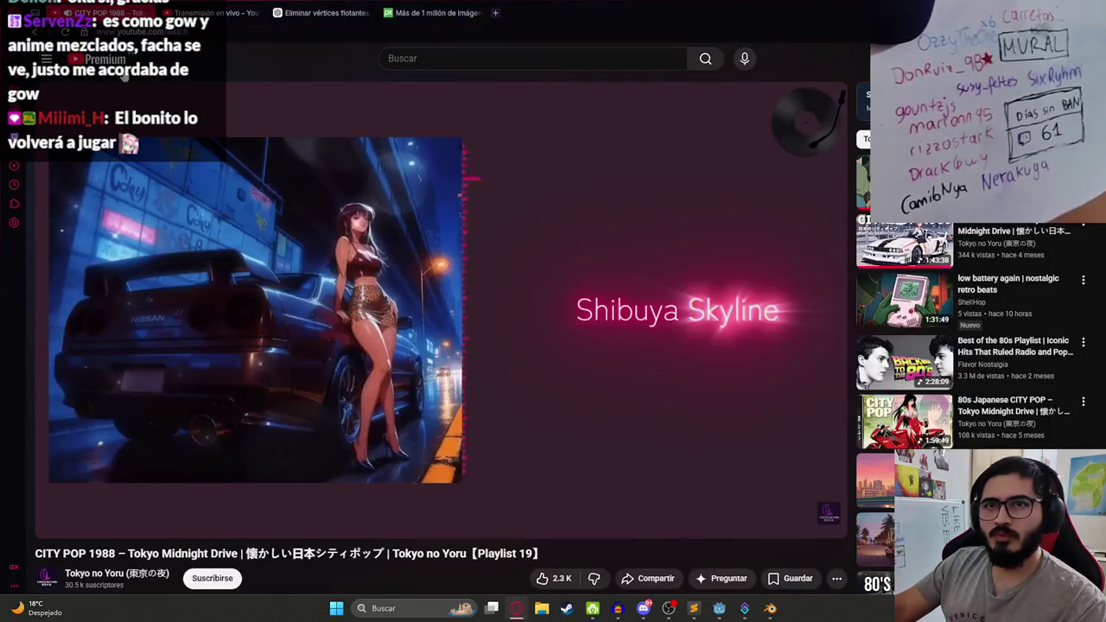
pyautogui.click(273, 194)
pyautogui.hotkey('alt', 'Left')
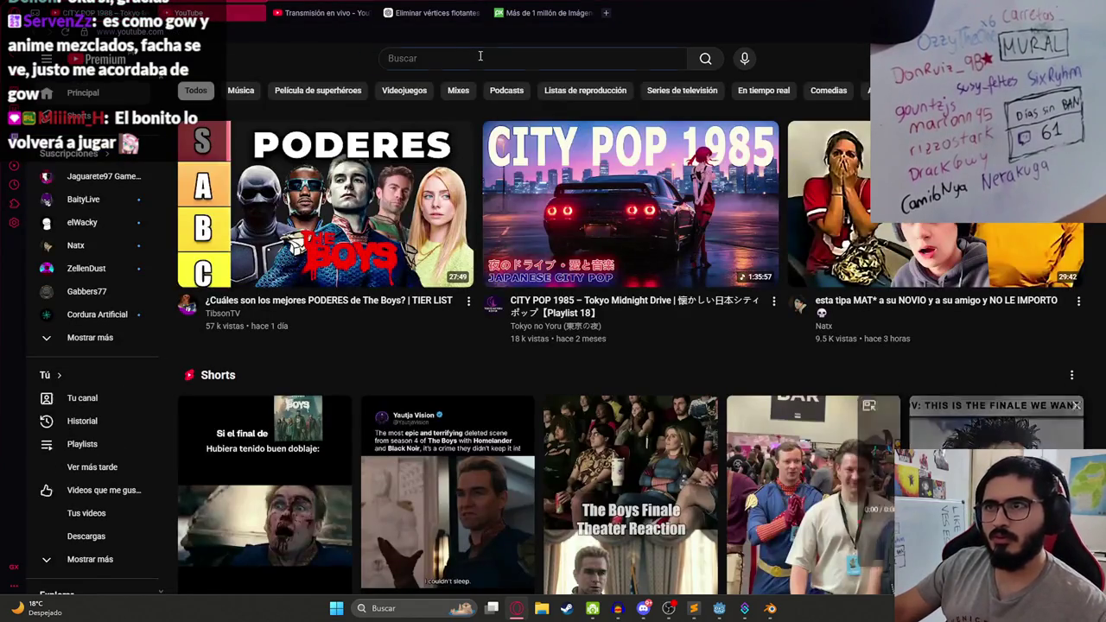
# Search YouTube for 'cosas girando' and watch the spinning bacon video full screen
pyautogui.click(480, 58)
pyautogui.write('cosas girand')
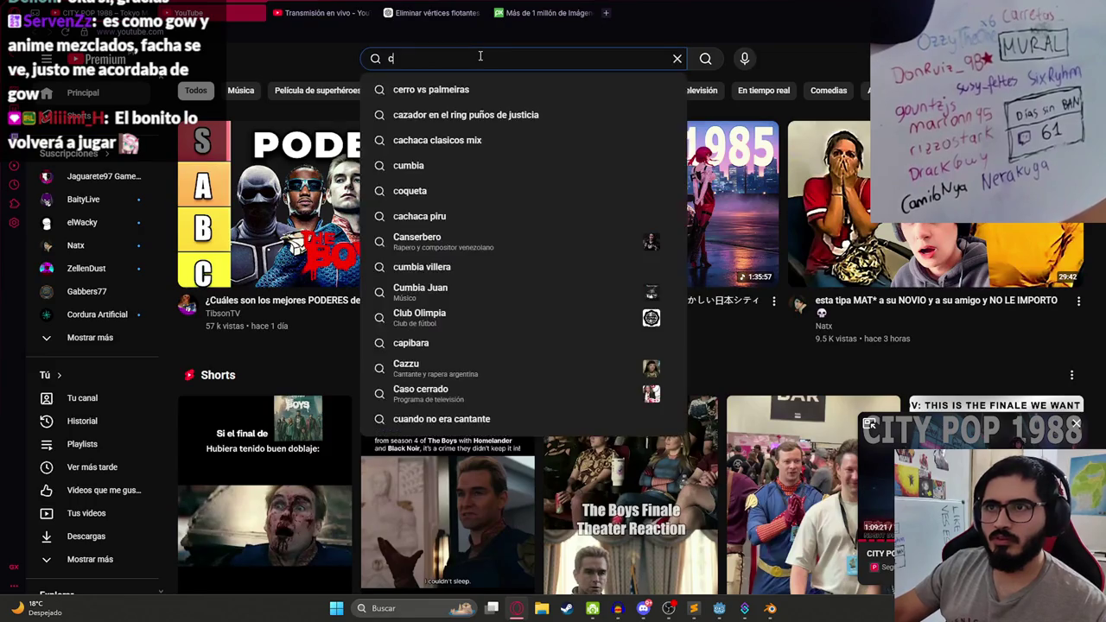
pyautogui.write('o')
pyautogui.press('Return')
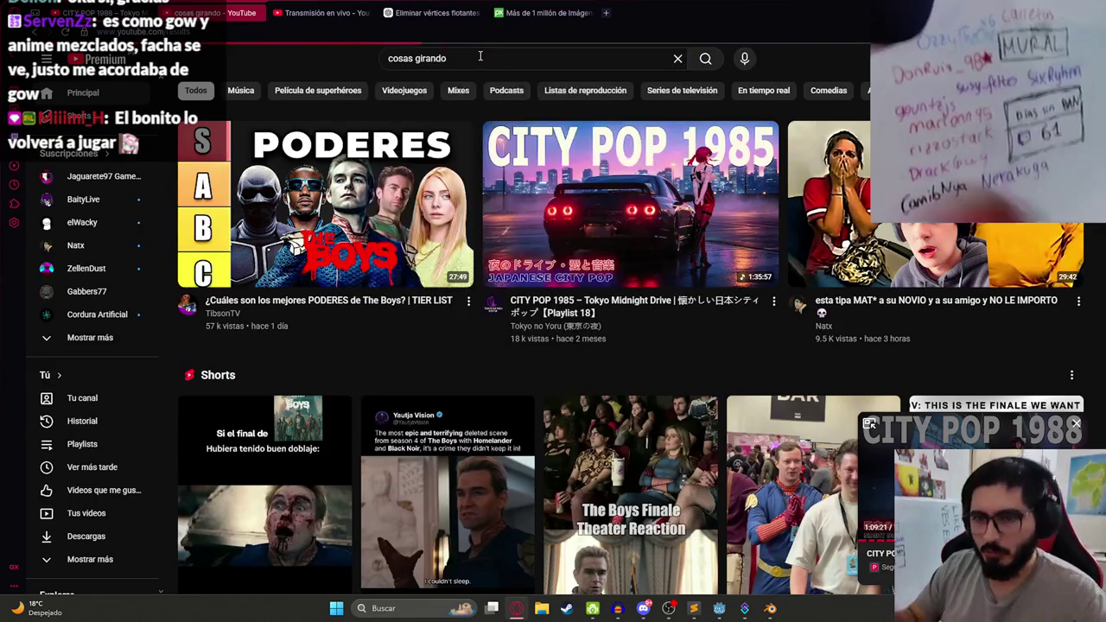
pyautogui.click(443, 354)
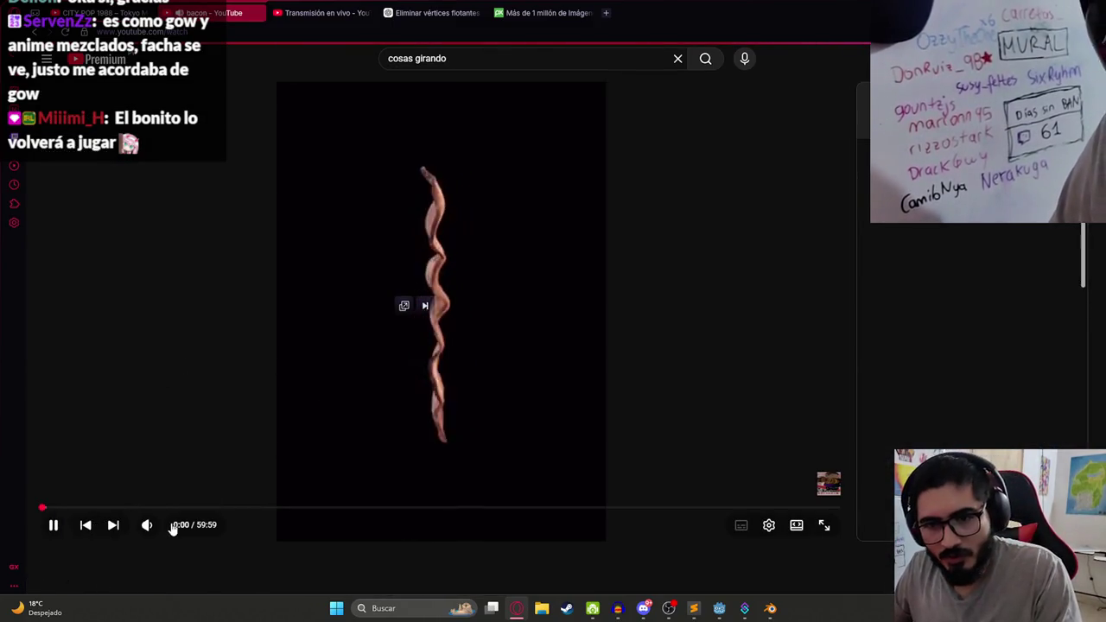
pyautogui.doubleClick(431, 395)
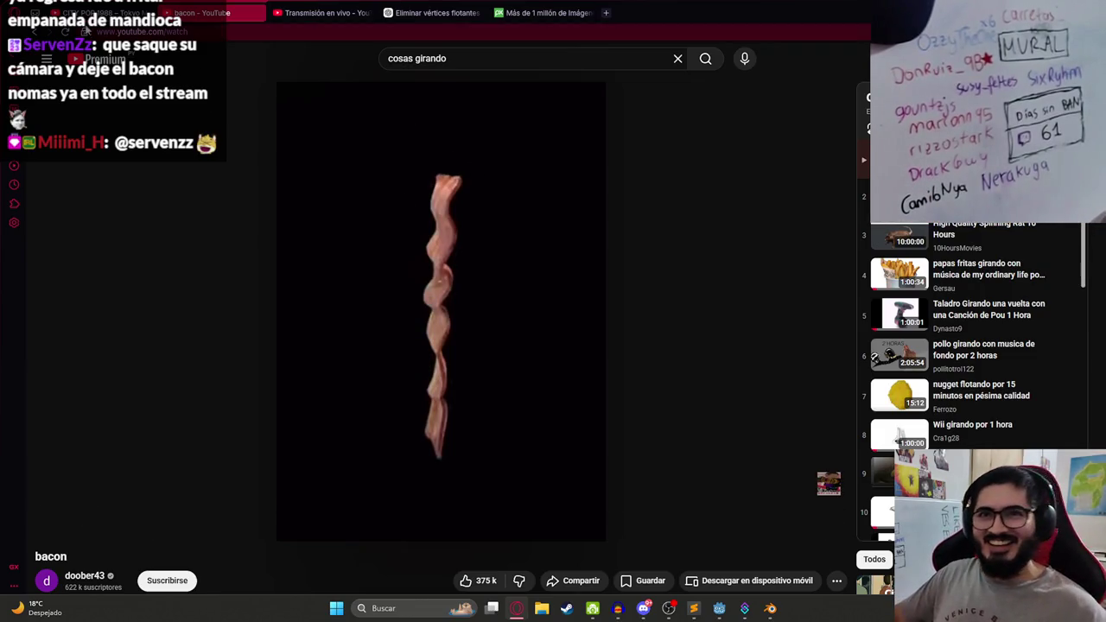
# Return to the CITY POP 1988 tab from the bacon video
pyautogui.click(86, 13)
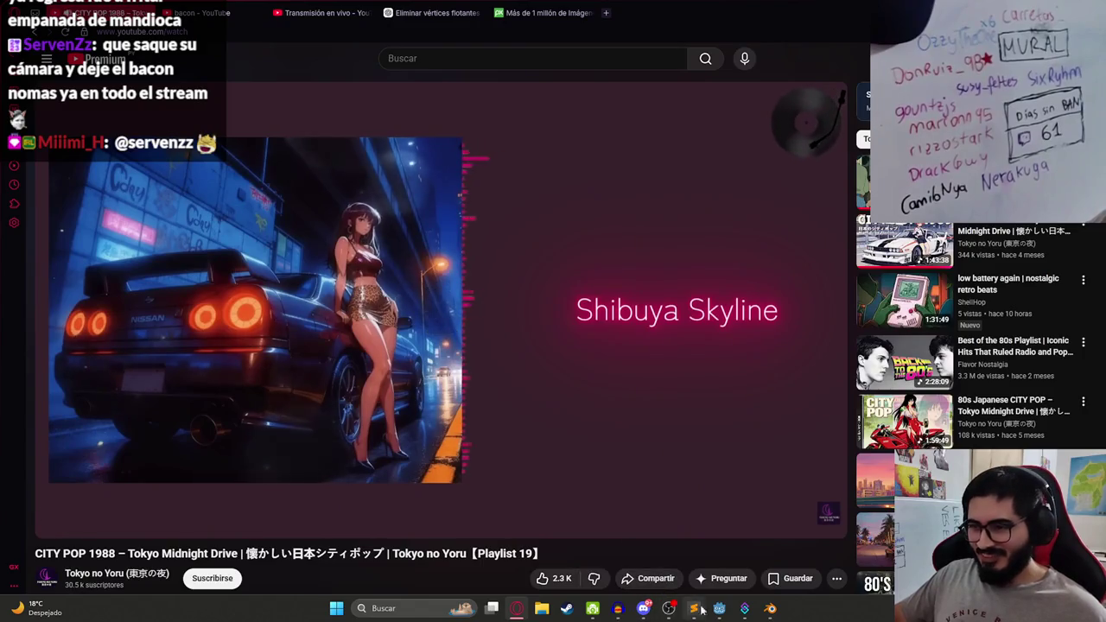
# Bring the Godot editor back to the front and save the current scene
pyautogui.click(719, 608)
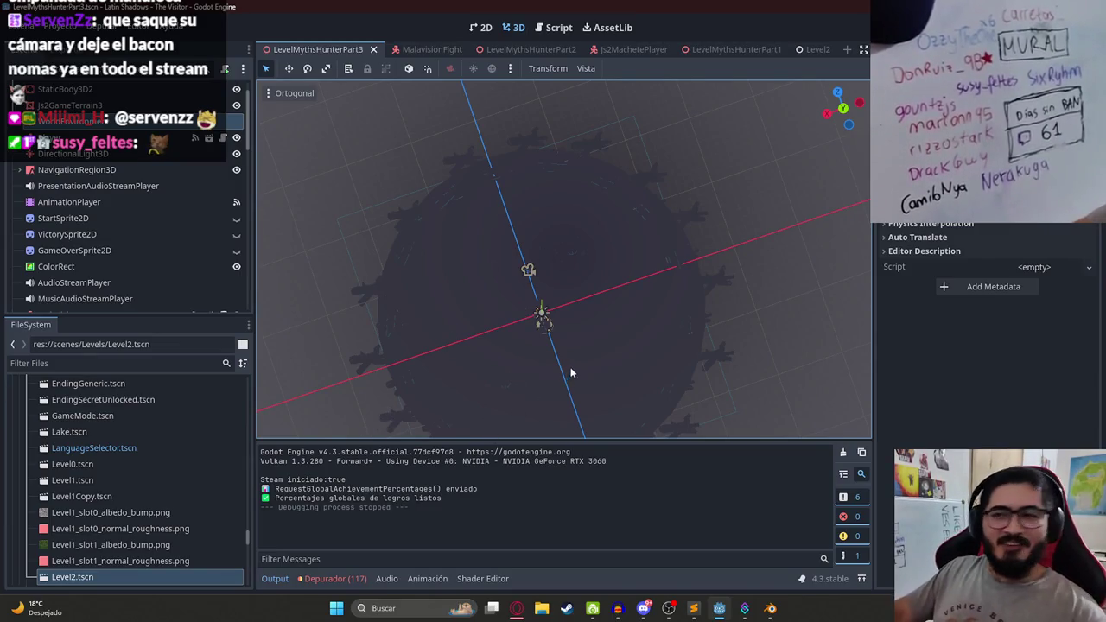
pyautogui.hotkey('ctrl', 's')
# Locate the scene's Js2Level2.tres environment file in the FileSystem
pyautogui.scroll(-5, 509, 346)
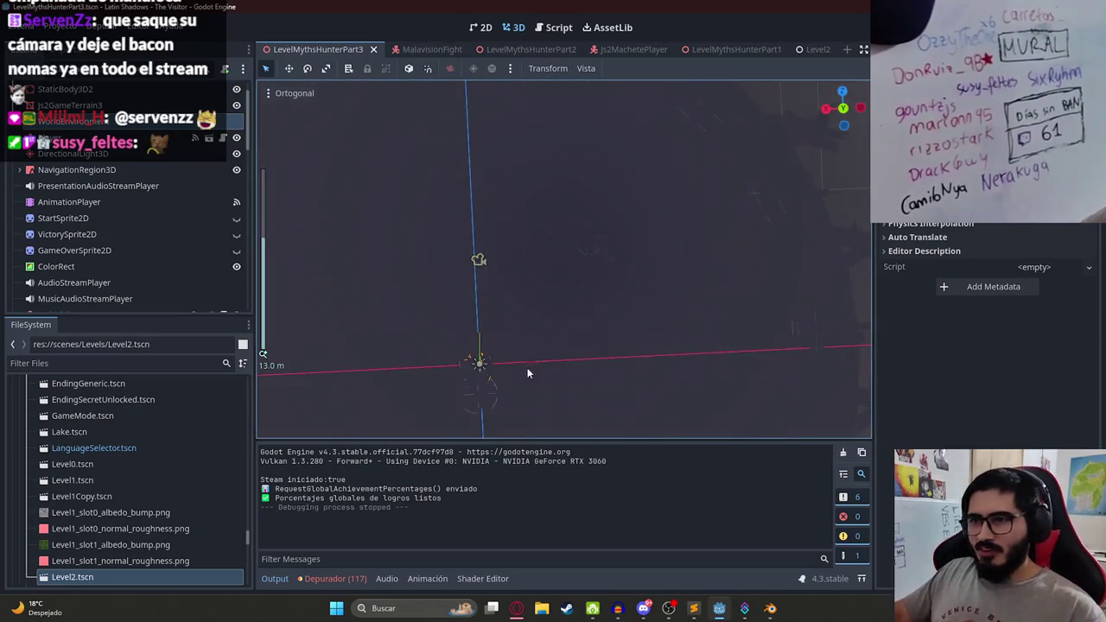
pyautogui.moveTo(527, 373)
pyautogui.mouseDown()
pyautogui.moveTo(528, 219)
pyautogui.moveTo(510, 216)
pyautogui.mouseUp()
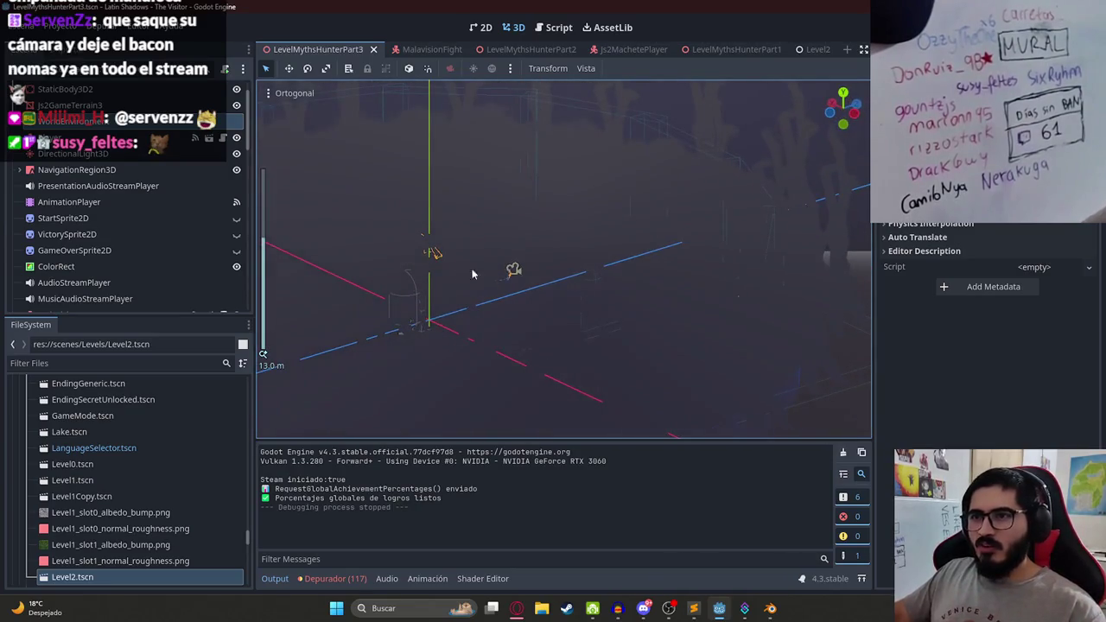
pyautogui.click(993, 212)
pyautogui.click(1086, 213)
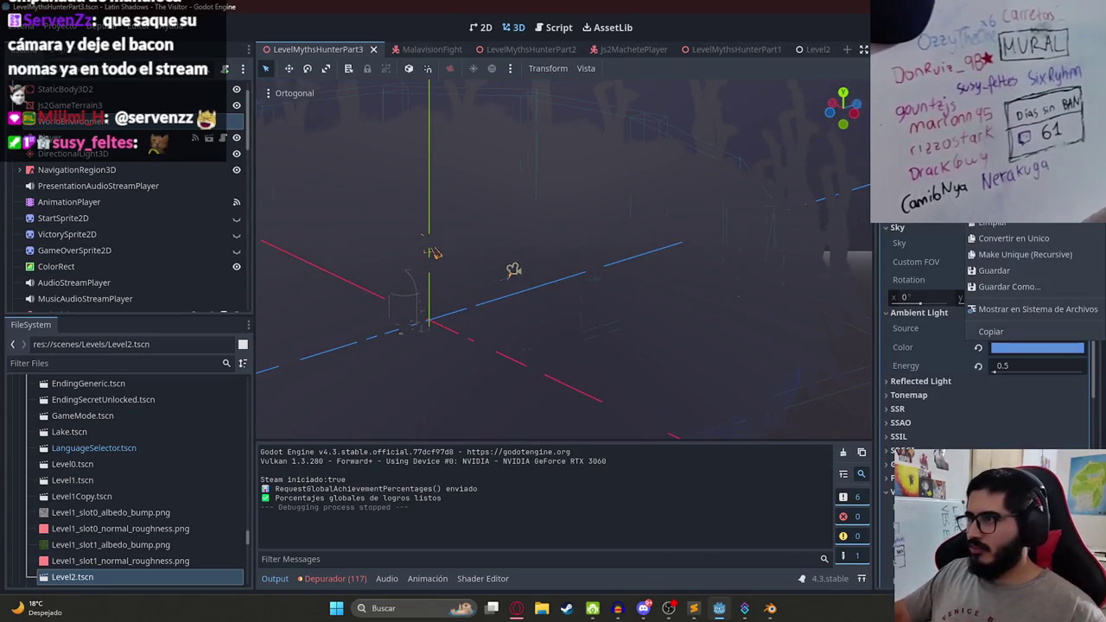
pyautogui.click(1016, 308)
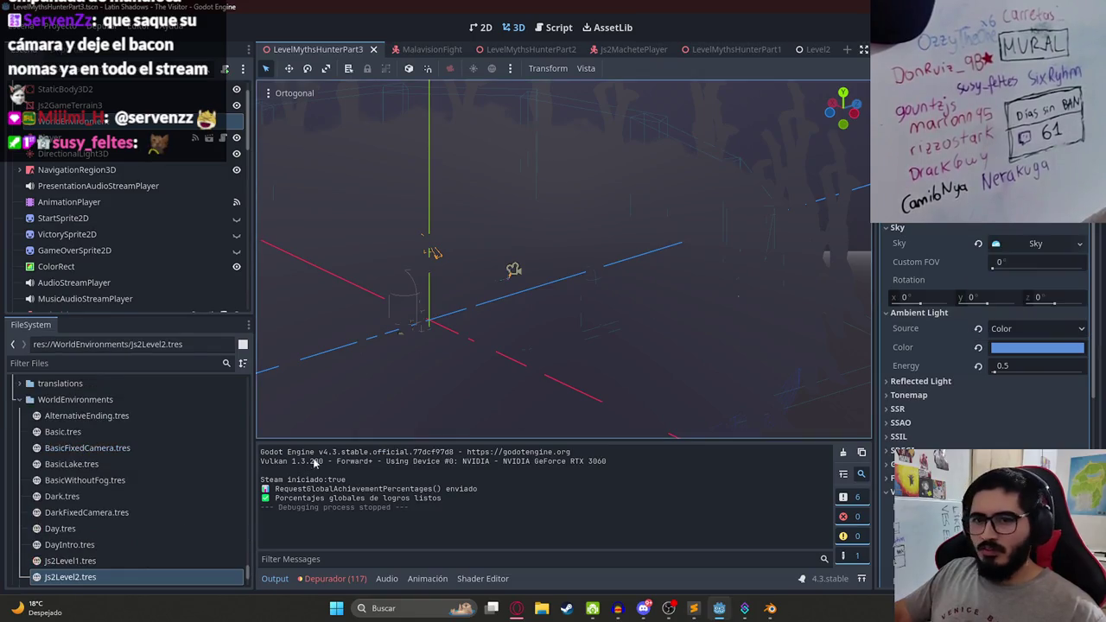
# Duplicate it as Js2Level3.tres and assign that as the scene's environment
pyautogui.hotkey('ctrl', 'd')
pyautogui.press('Right')
pyautogui.press('BackSpace')
pyautogui.write('3')
pyautogui.click(549, 330)
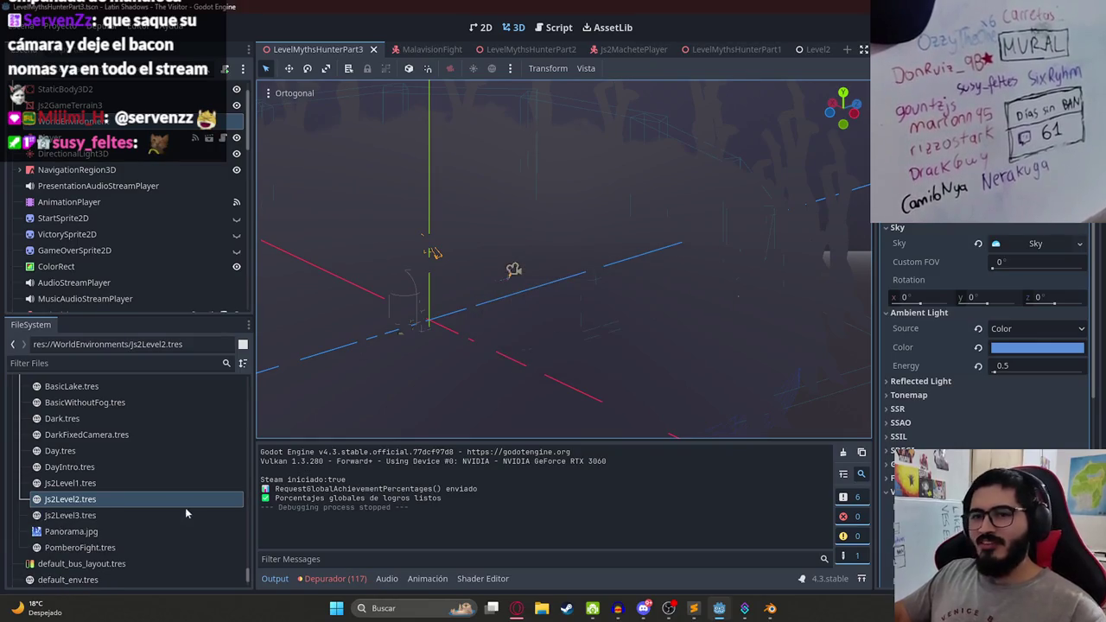
pyautogui.click(87, 511)
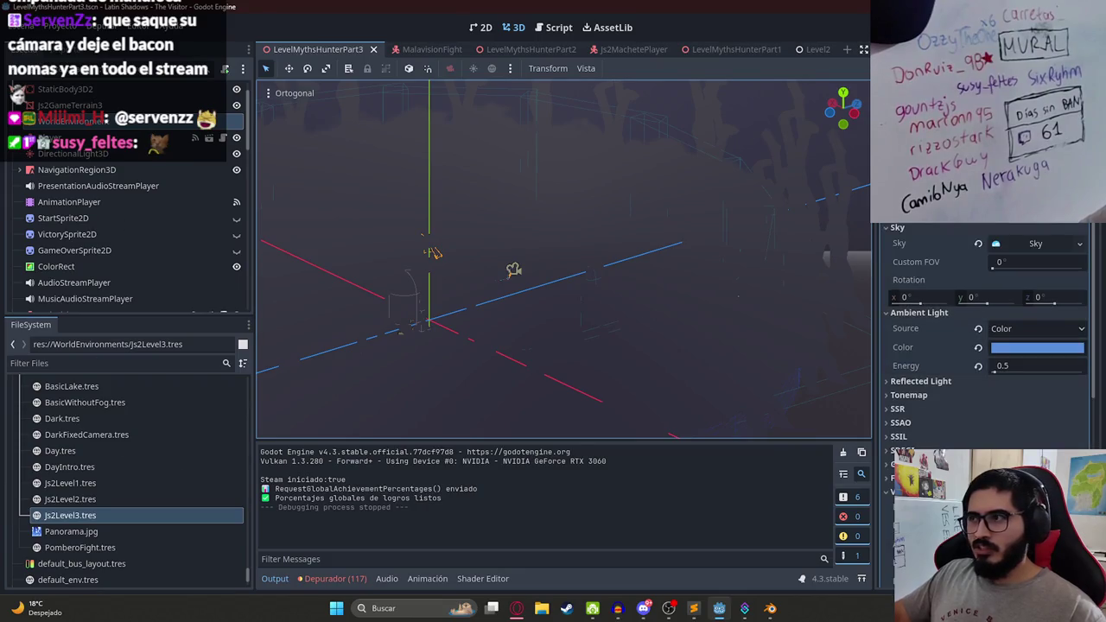
pyautogui.moveTo(70, 515); pyautogui.dragTo(69, 121)
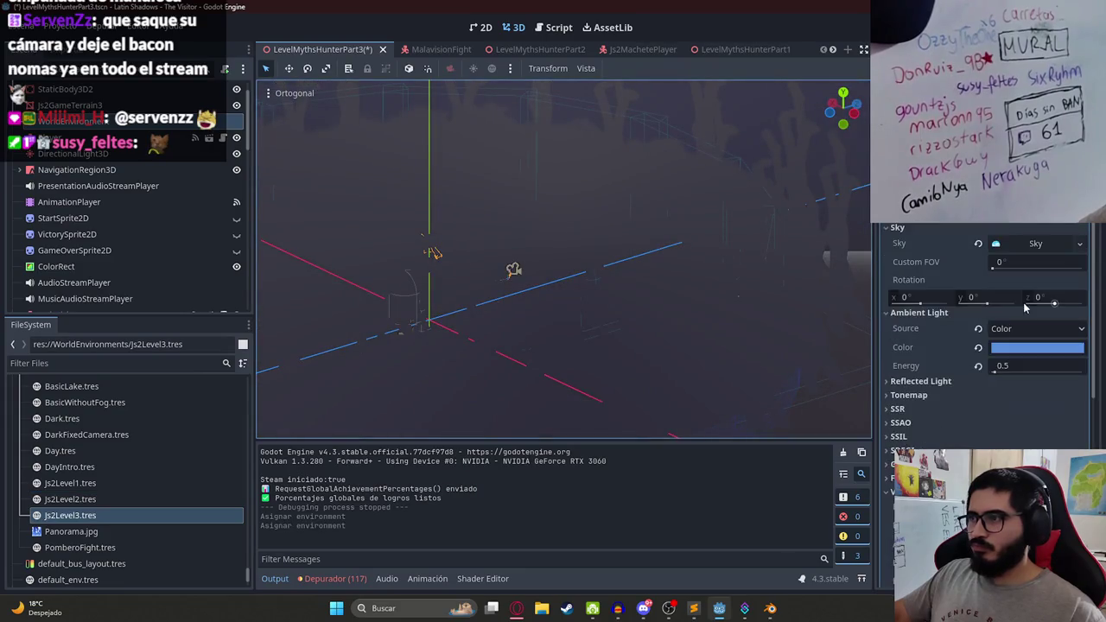
# Save the LevelMythsHunterPart3 scene and switch to the web browser
pyautogui.moveTo(619, 296); pyautogui.dragTo(559, 312)
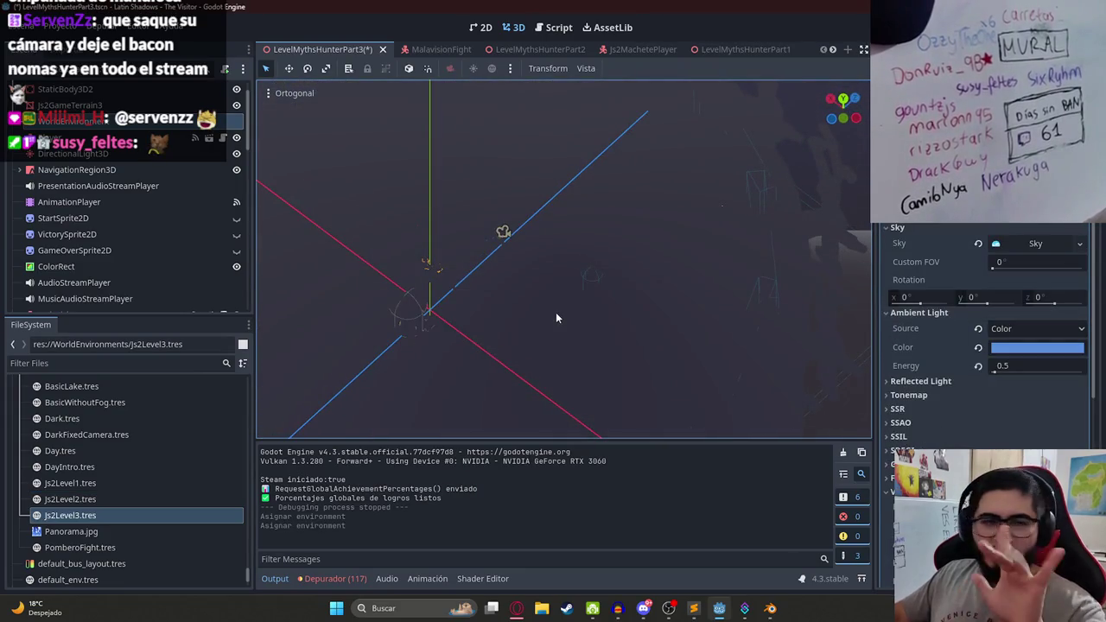
pyautogui.hotkey('ctrl', 's')
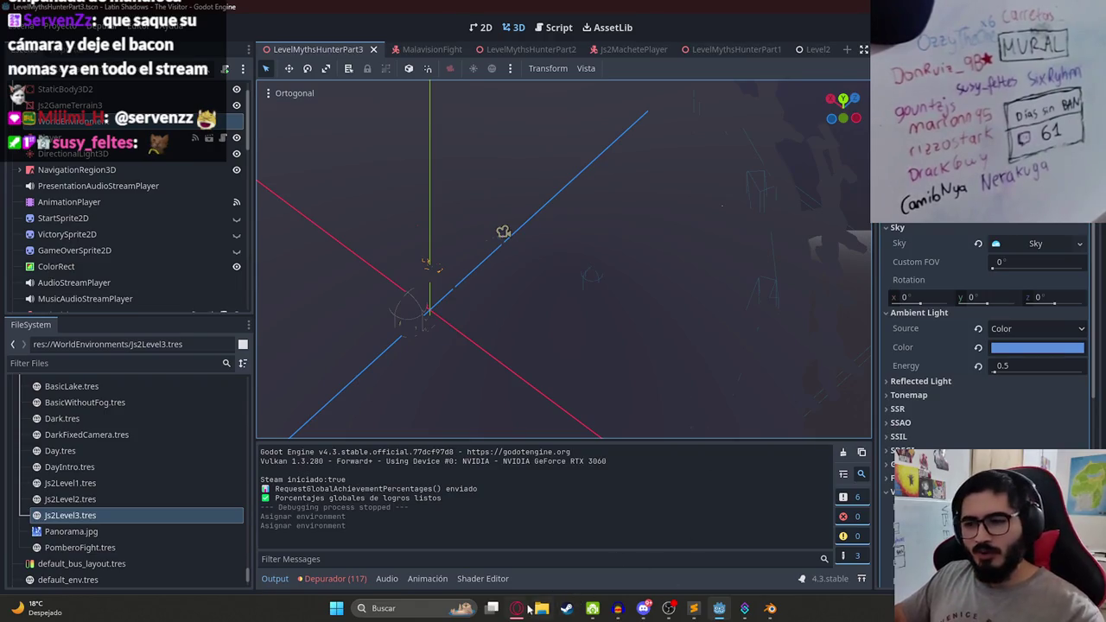
pyautogui.hotkey('alt', 'Tab')
# Search Google Images for 'malavision' in a new tab
pyautogui.click(605, 13)
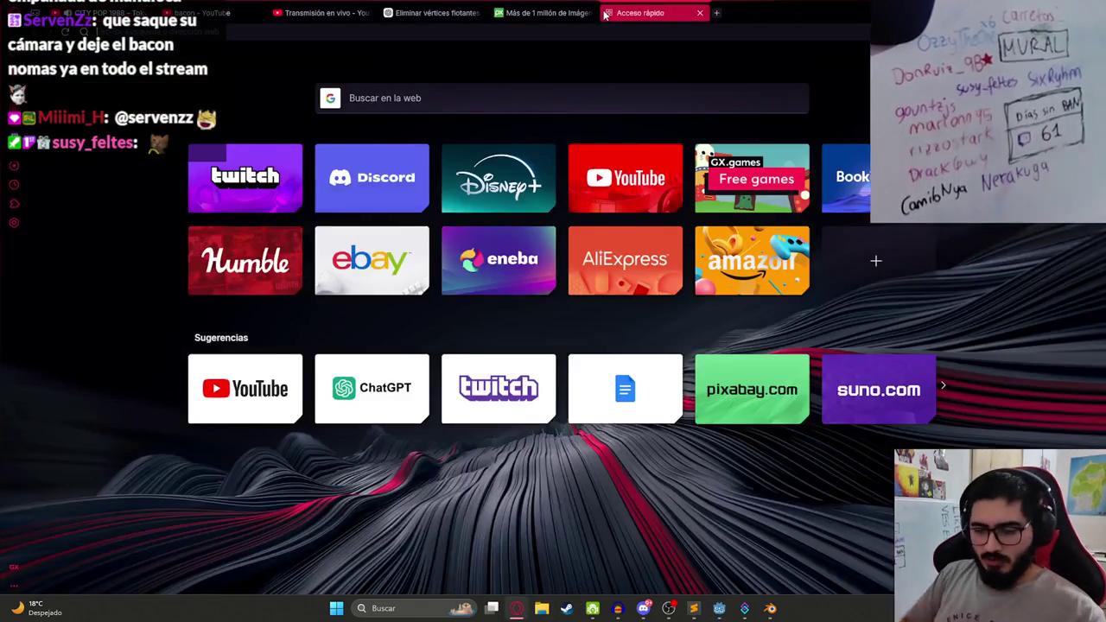
pyautogui.write('malavision')
pyautogui.press('Return')
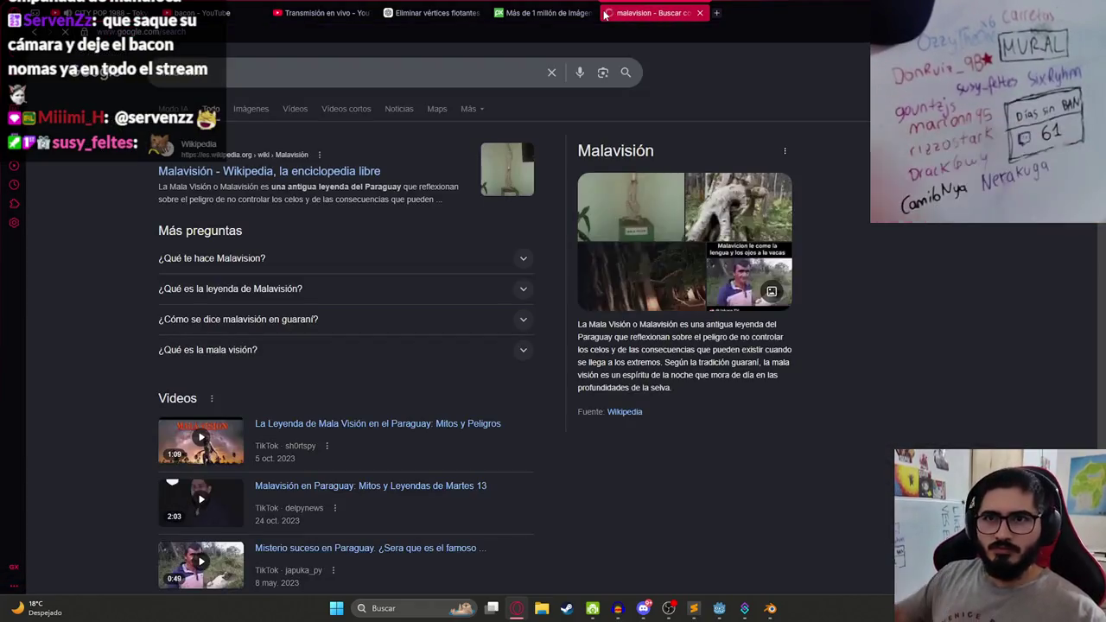
pyautogui.click(247, 116)
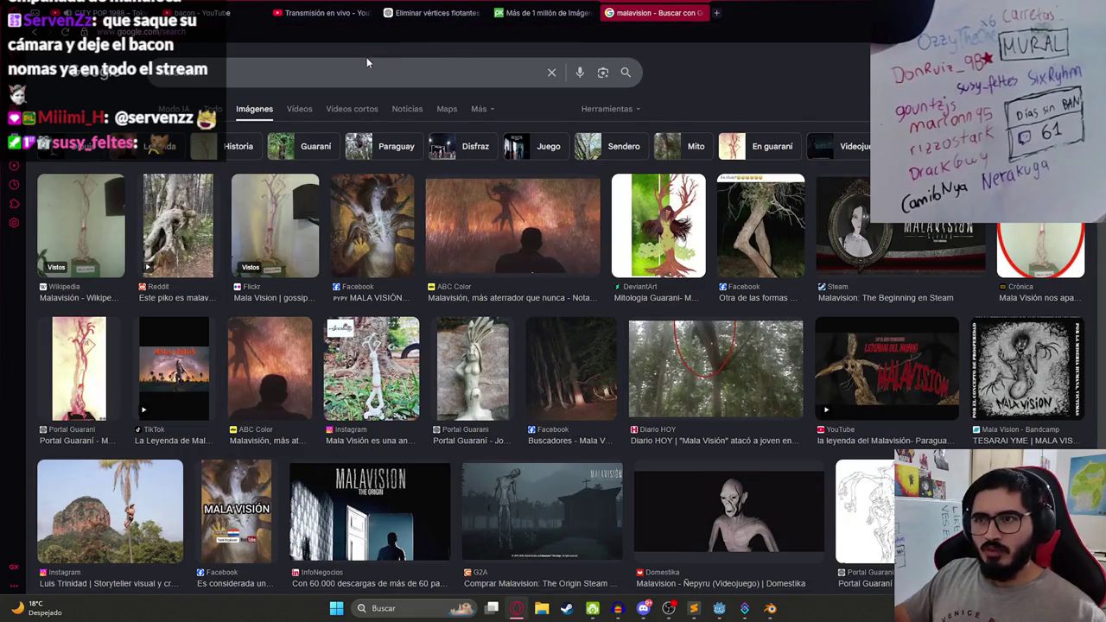
# Preview the ABC Color and Facebook creature images and browse further results
pyautogui.click(484, 197)
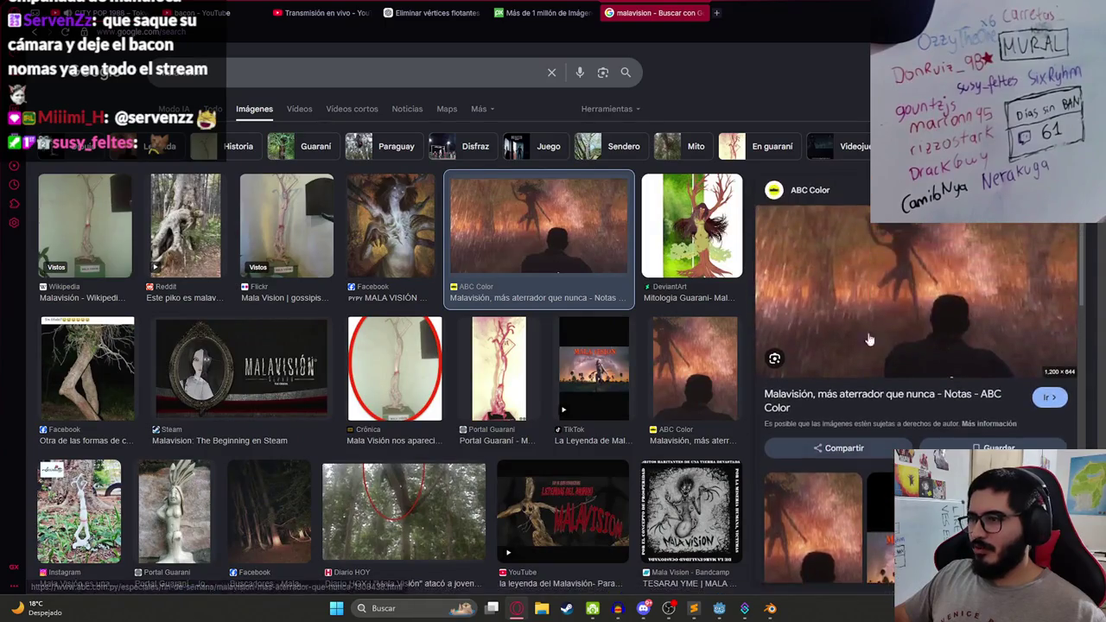
pyautogui.click(391, 215)
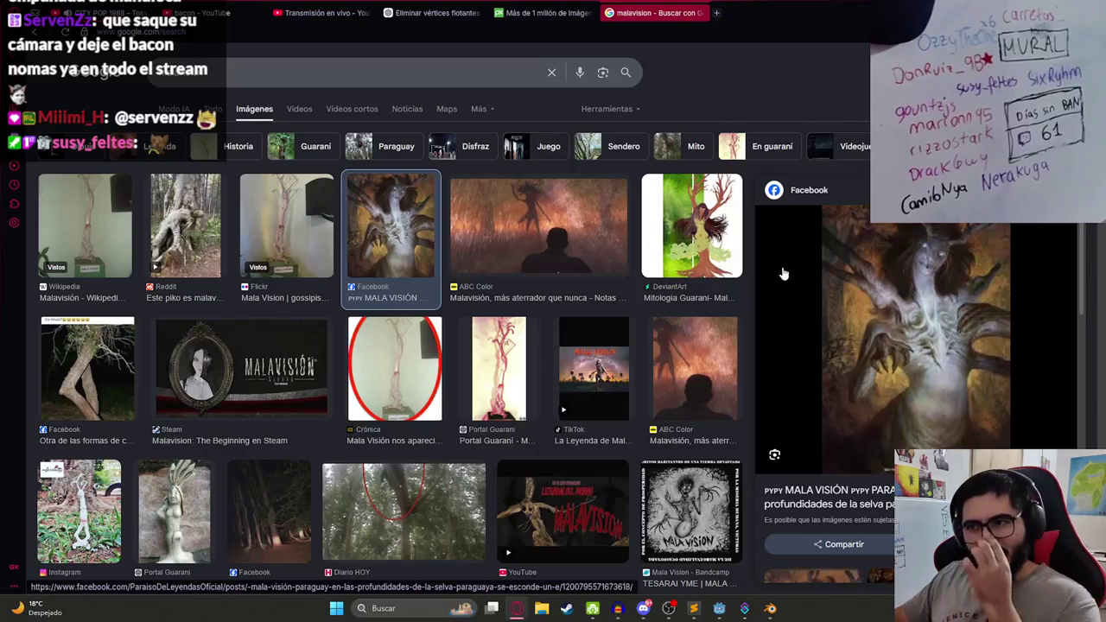
pyautogui.scroll(-2, 346, 358)
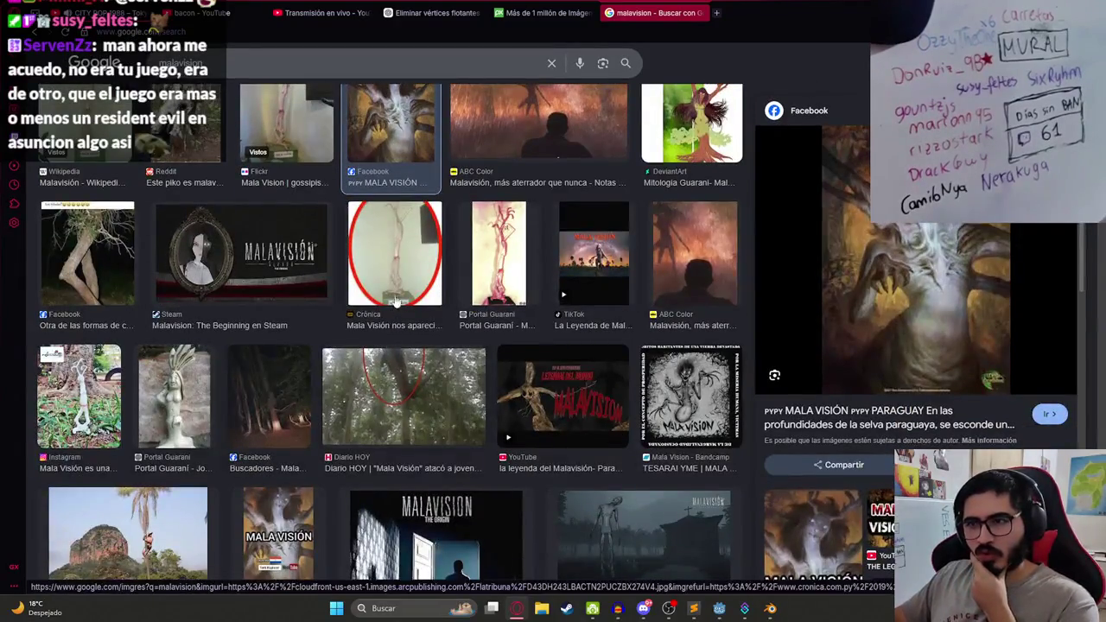
pyautogui.scroll(-3, 397, 298)
pyautogui.scroll(-2, 860, 320)
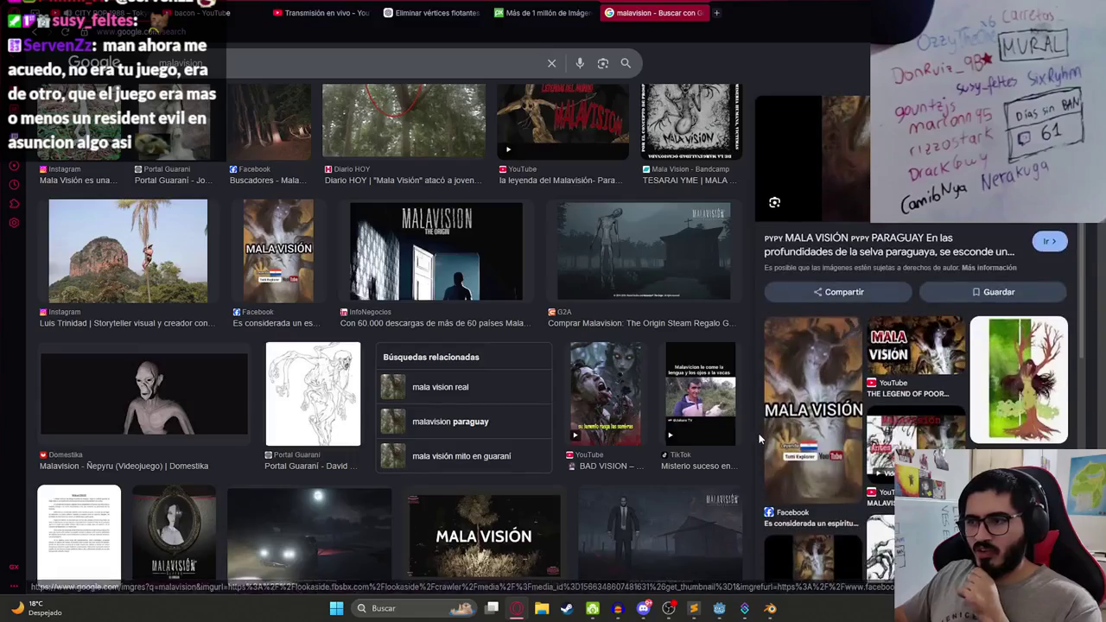
pyautogui.scroll(-3, 354, 361)
pyautogui.scroll(-2, 825, 389)
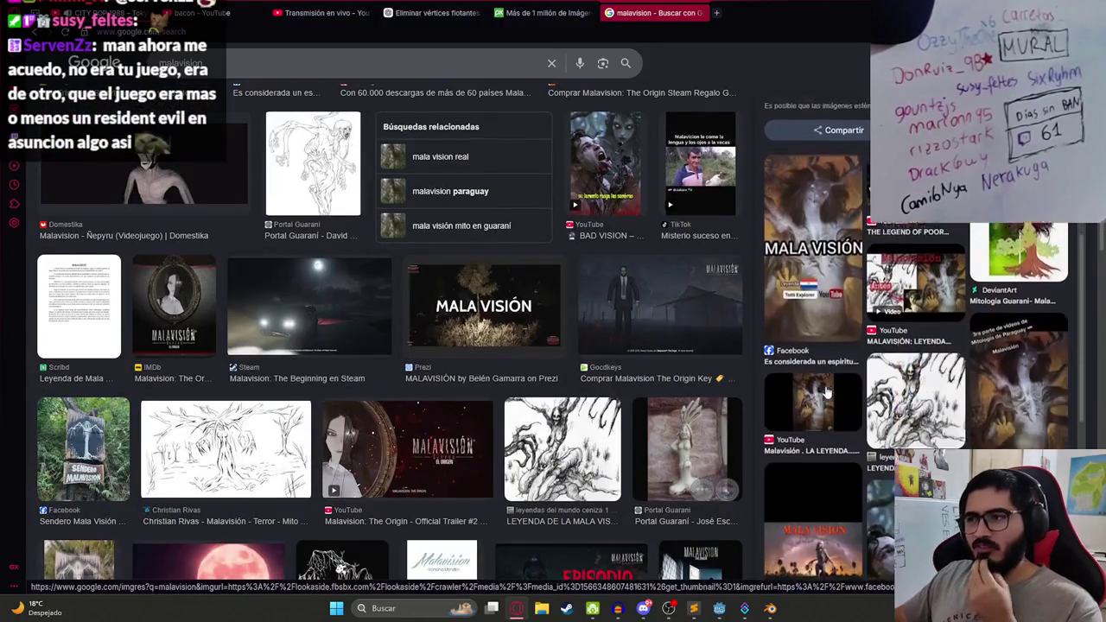
pyautogui.scroll(-2, 825, 389)
pyautogui.scroll(-3, 842, 361)
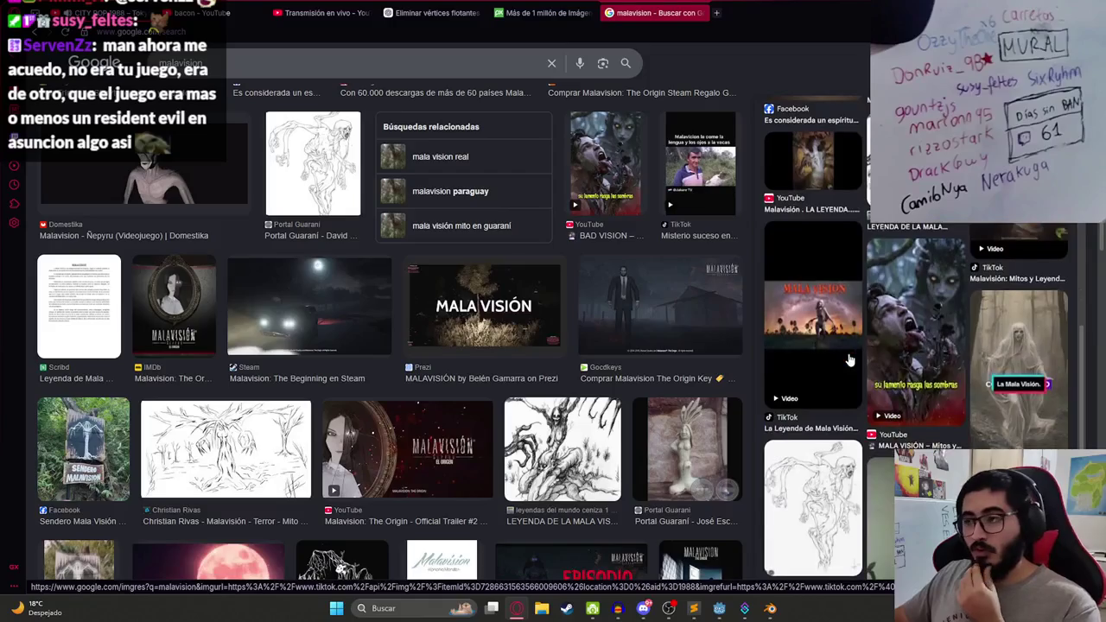
pyautogui.scroll(-1, 944, 286)
pyautogui.scroll(2, 944, 287)
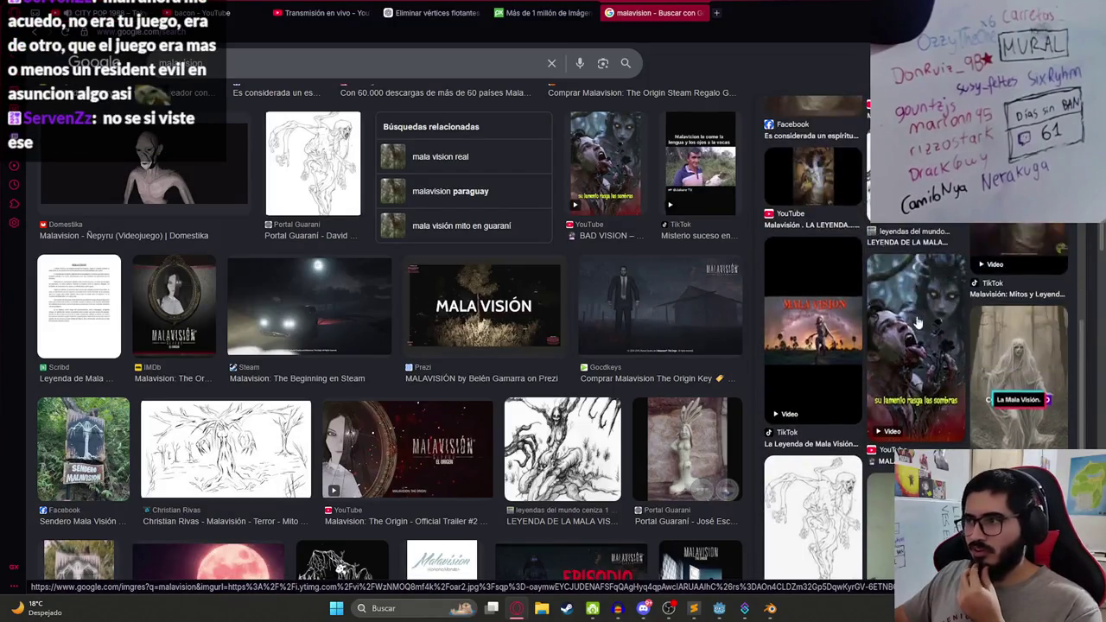
pyautogui.scroll(-5, 447, 327)
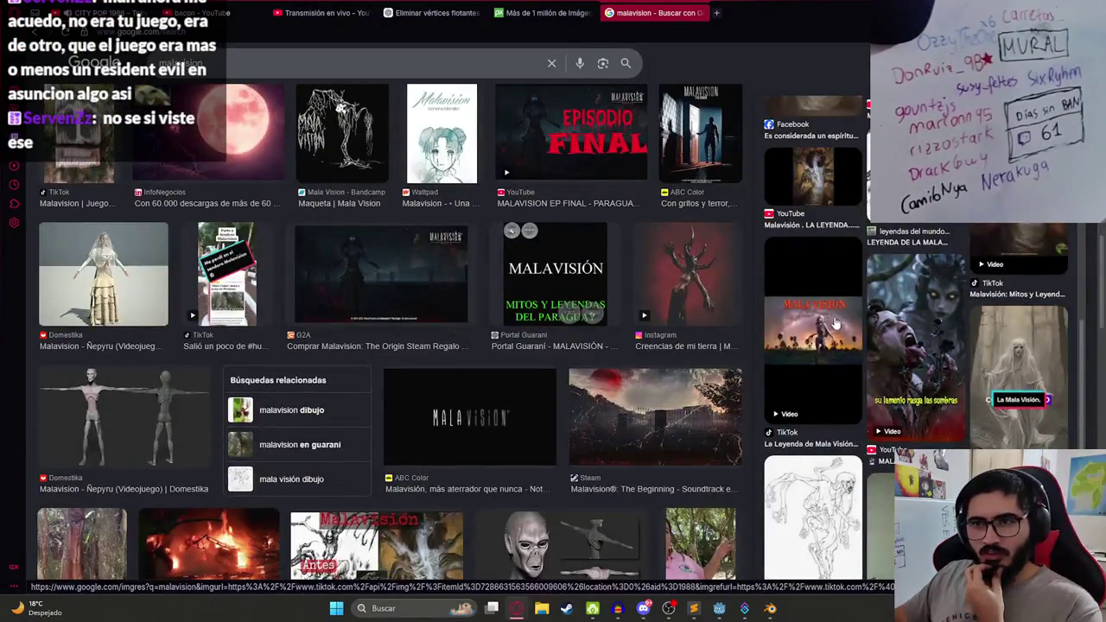
pyautogui.scroll(5, 812, 345)
pyautogui.scroll(5, 594, 317)
pyautogui.scroll(3, 595, 318)
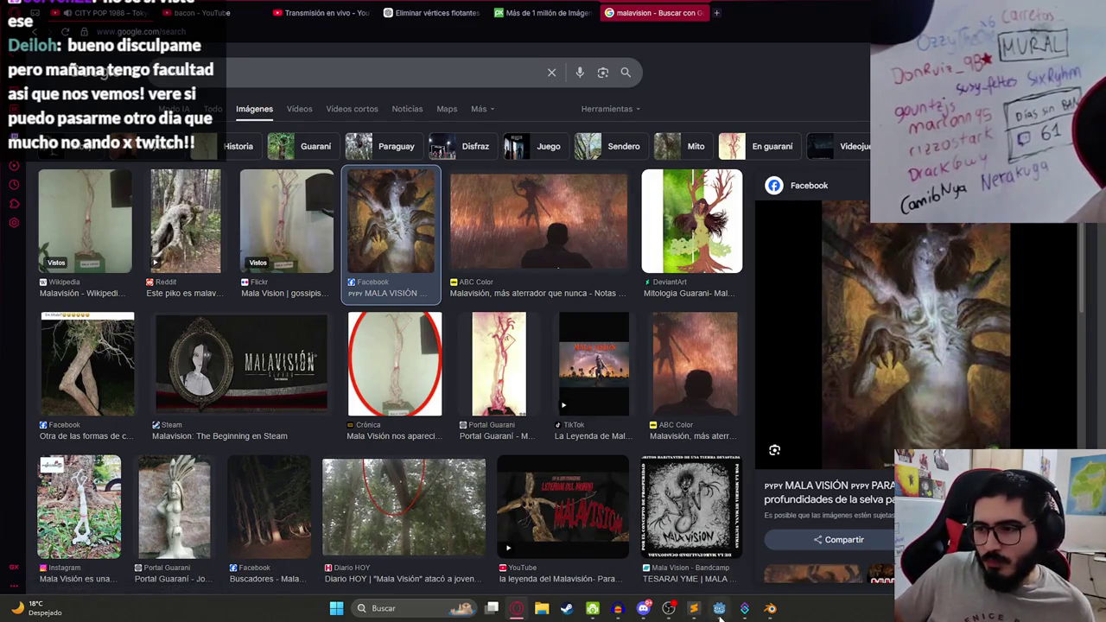
pyautogui.click(719, 610)
# Paste orange d96900 as the environment's ambient light colour
pyautogui.click(1027, 349)
pyautogui.write('df6300')
pyautogui.press('Return')
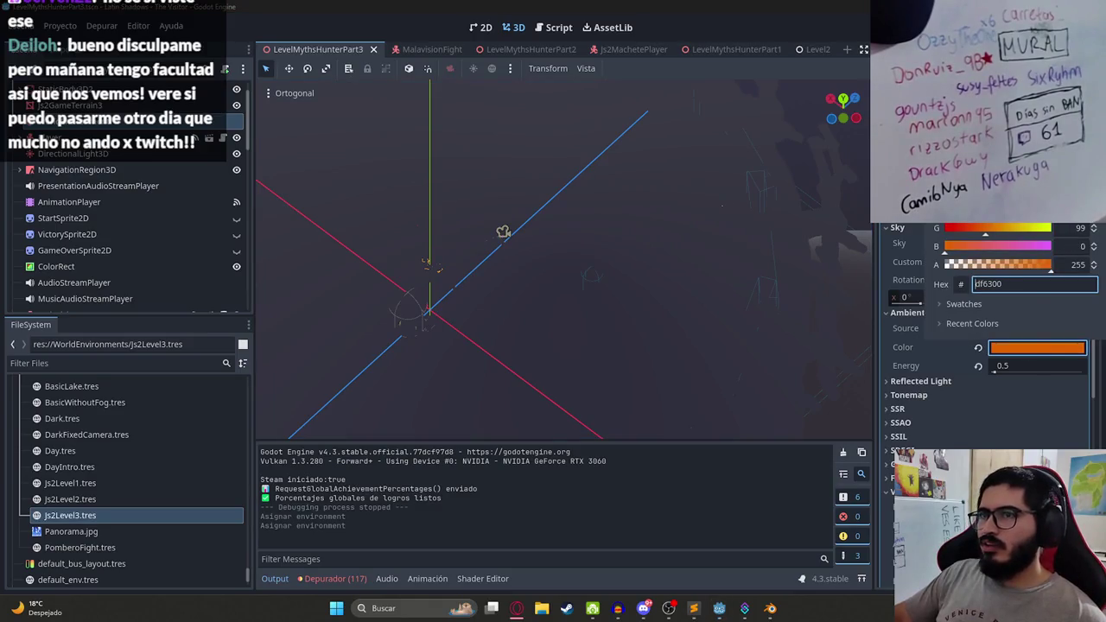
pyautogui.scroll(3, 458, 302)
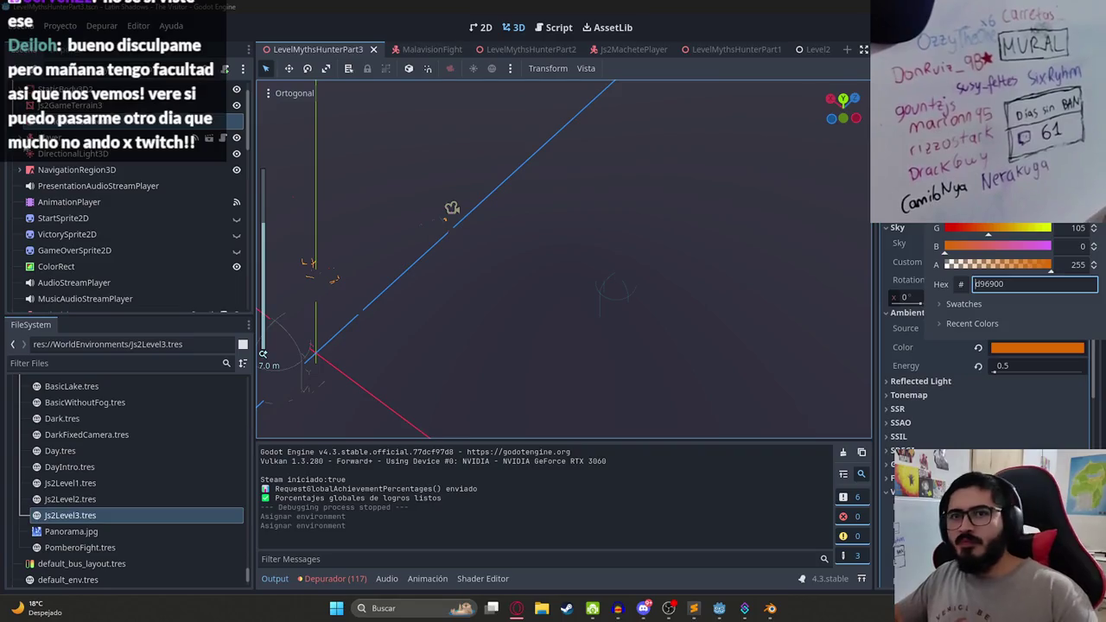
pyautogui.click(107, 202)
# Preview through Camera3D and try a dark brown ambient colour
pyautogui.click(65, 169)
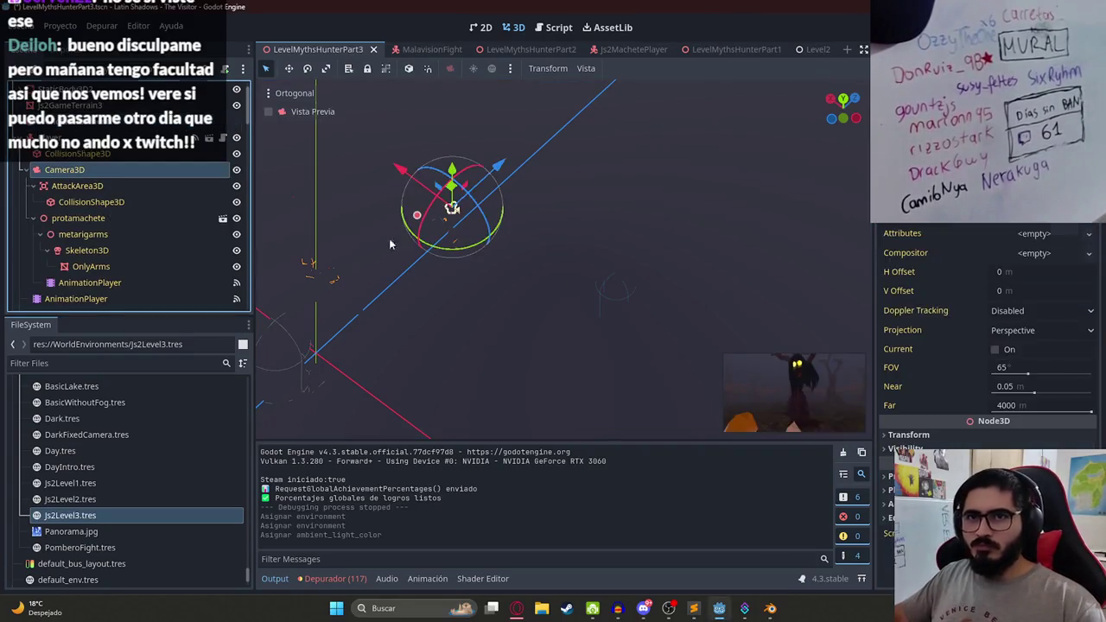
pyautogui.moveTo(635, 247); pyautogui.dragTo(497, 227)
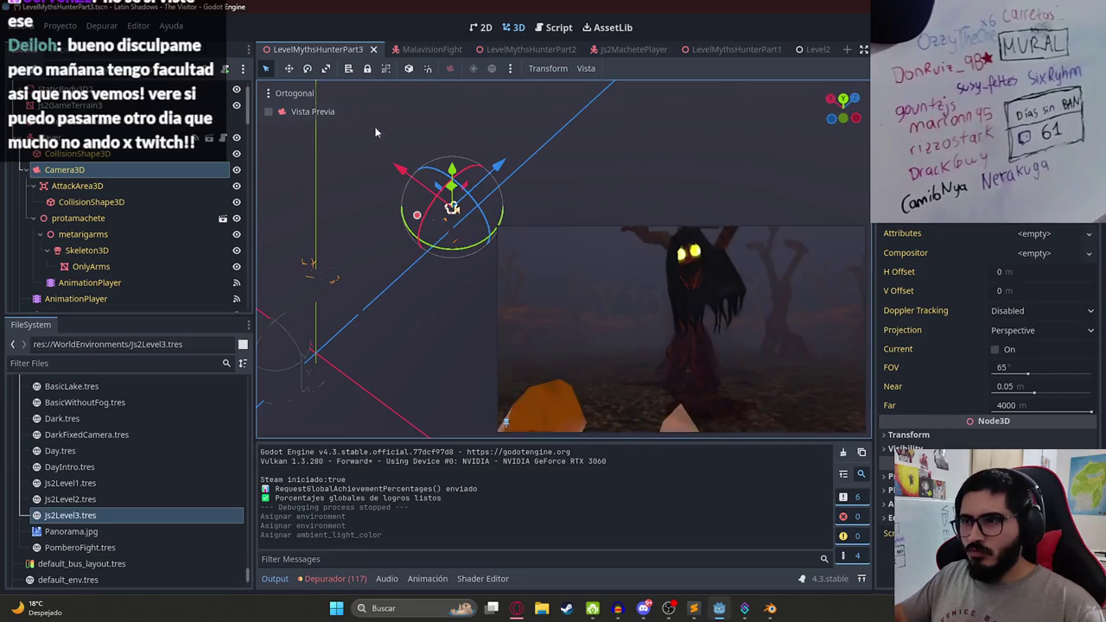
pyautogui.click(1054, 68)
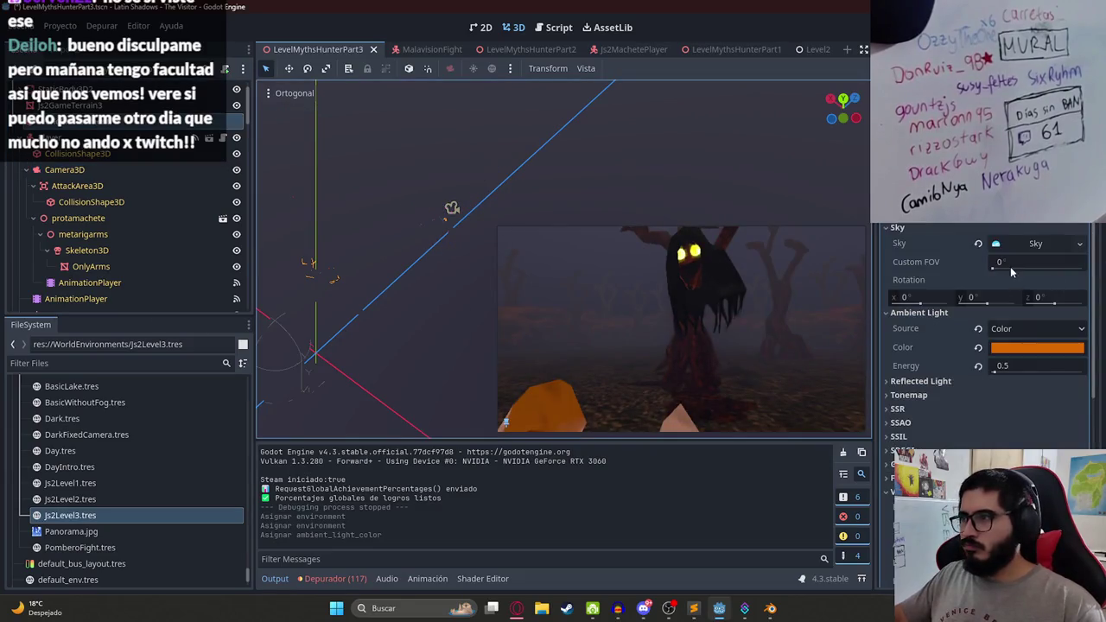
pyautogui.click(1037, 347)
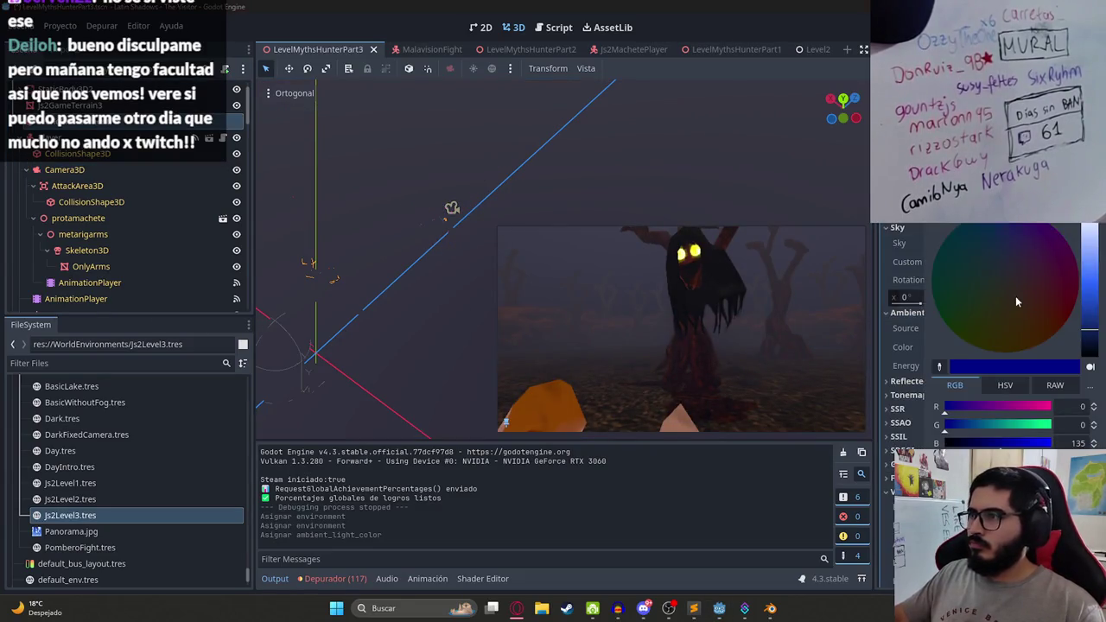
pyautogui.moveTo(1016, 302); pyautogui.dragTo(1053, 363)
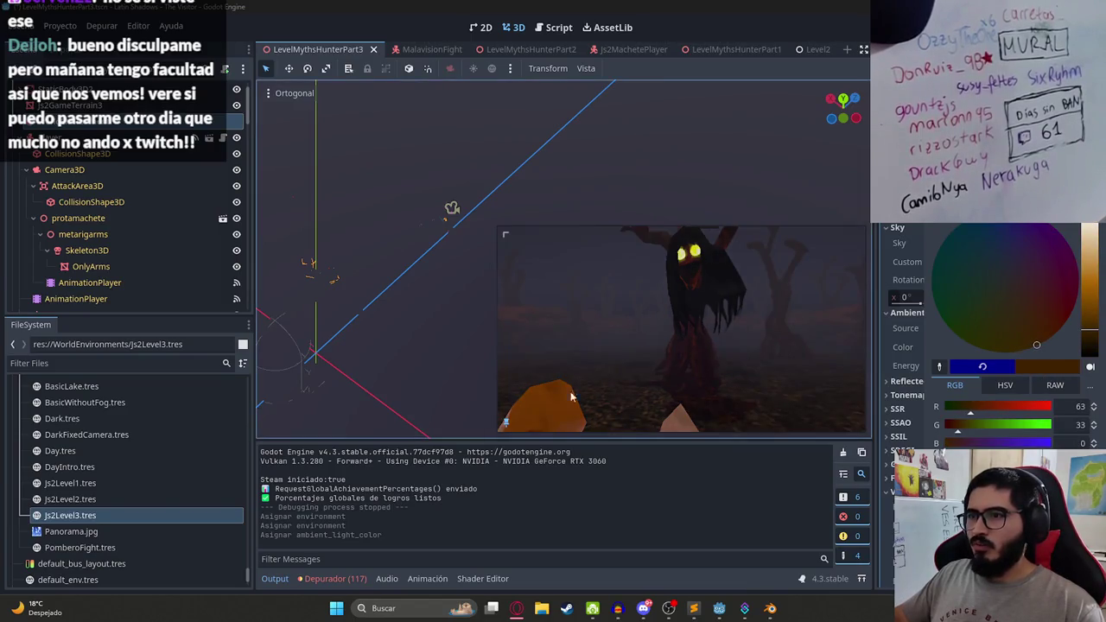
# Test ambient colours ffffff, ffece2 and ff8f42, settling on orange ff9a58
pyautogui.click(677, 491)
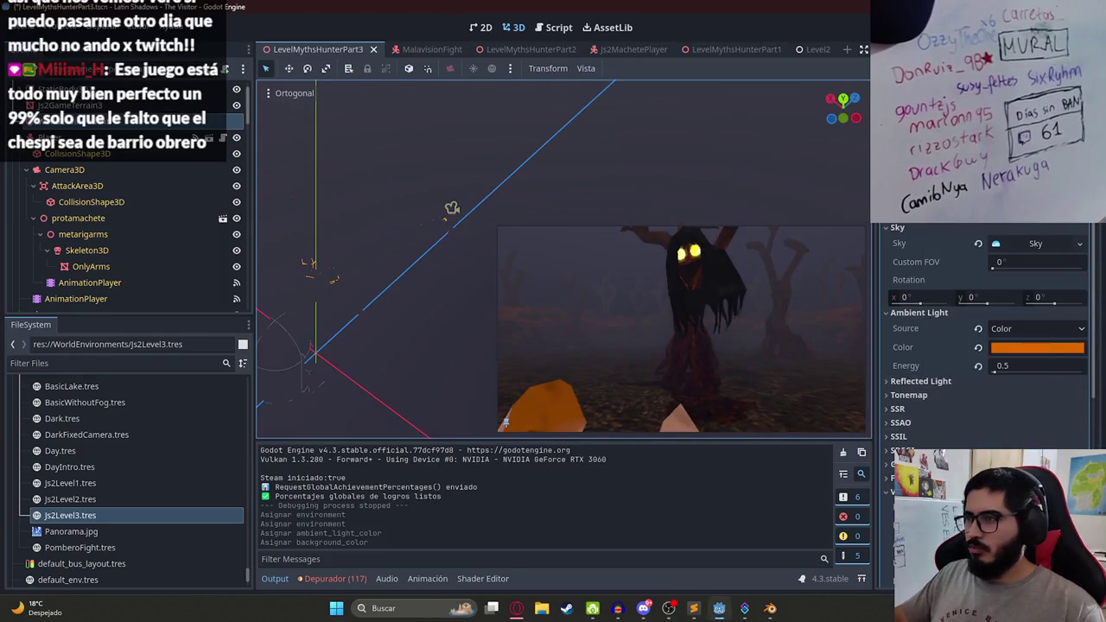
pyautogui.click(1037, 347)
pyautogui.write('ffffff')
pyautogui.press('Return')
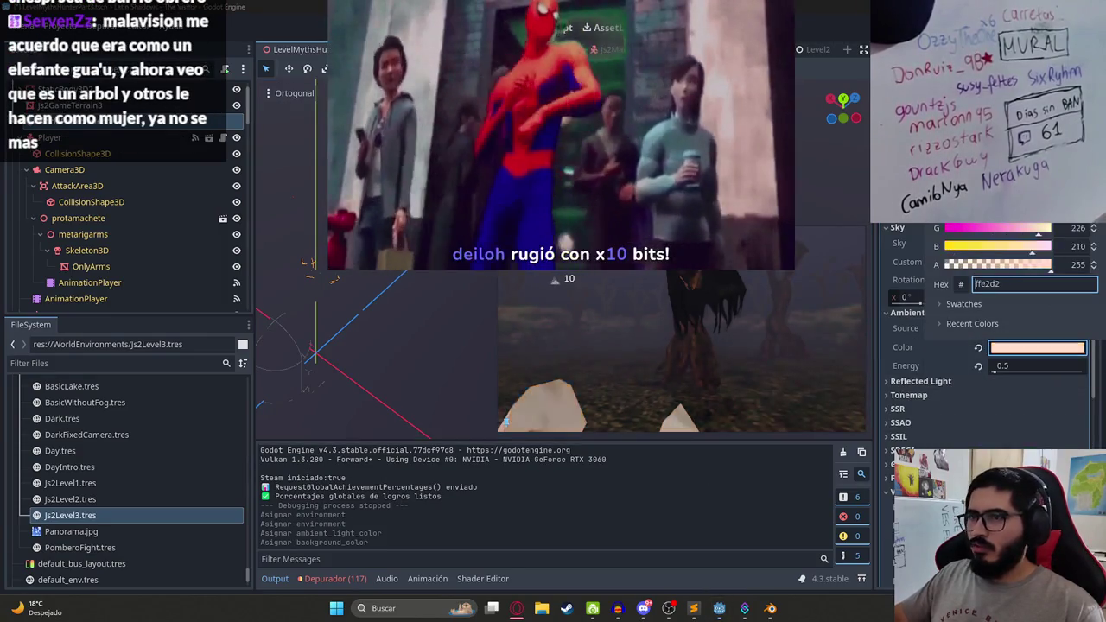
pyautogui.write('ffece2')
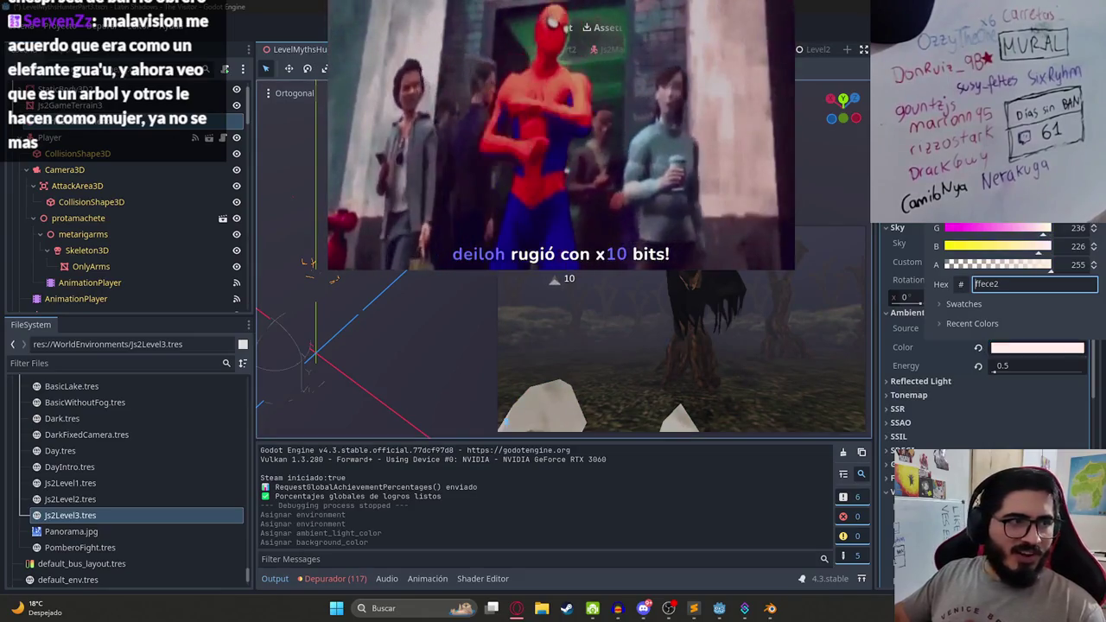
pyautogui.press('Return')
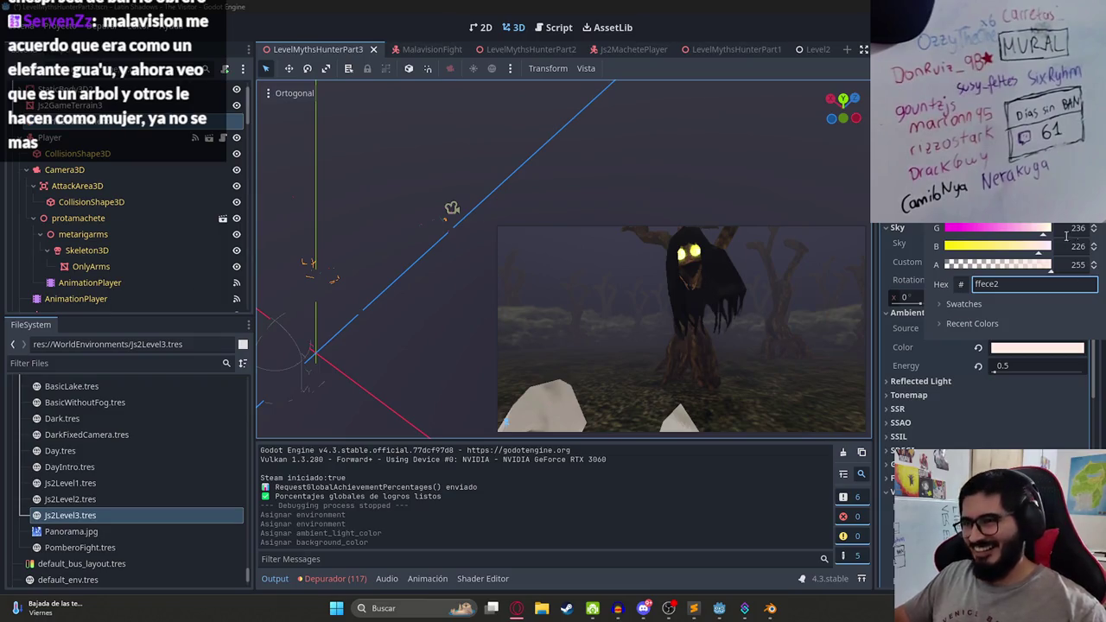
pyautogui.write('ff8f42')
pyautogui.press('Return')
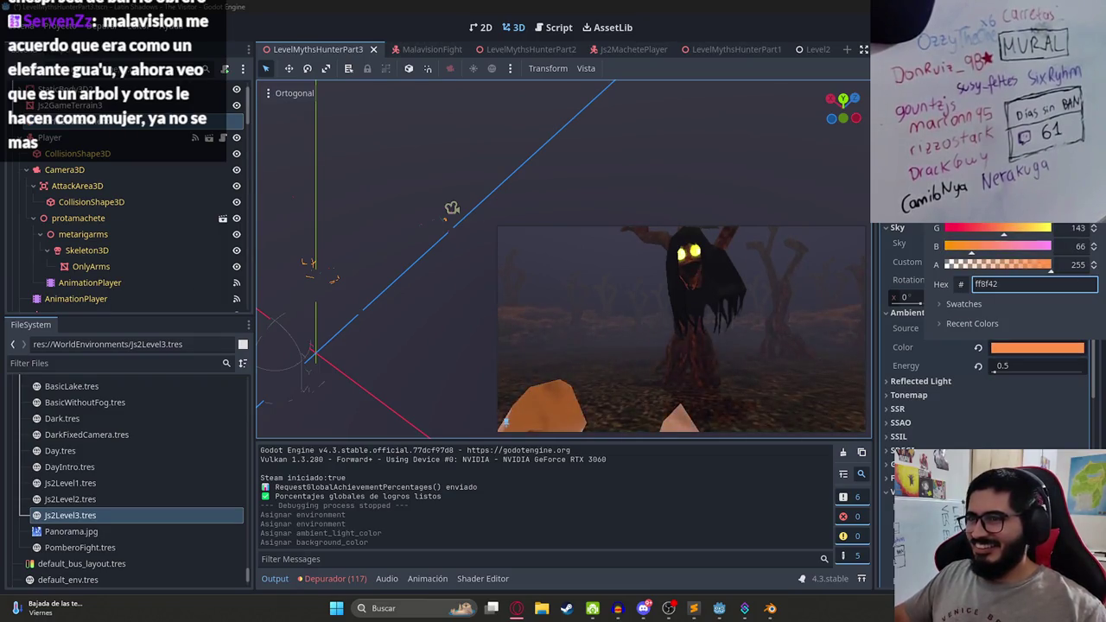
pyautogui.write('ff9a58')
pyautogui.press('Return')
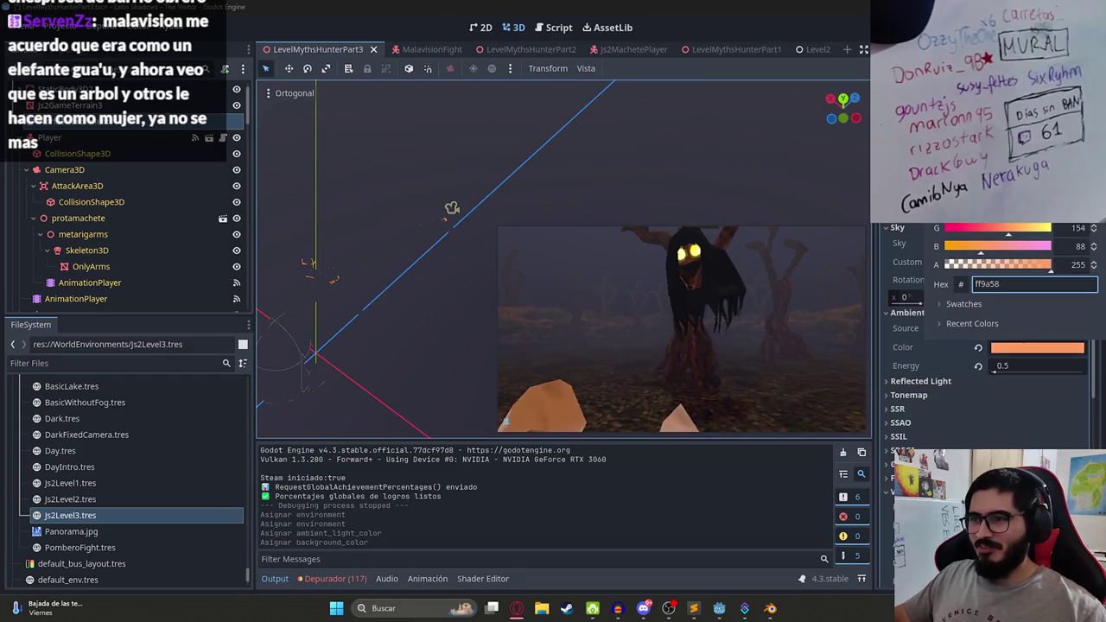
pyautogui.click(571, 503)
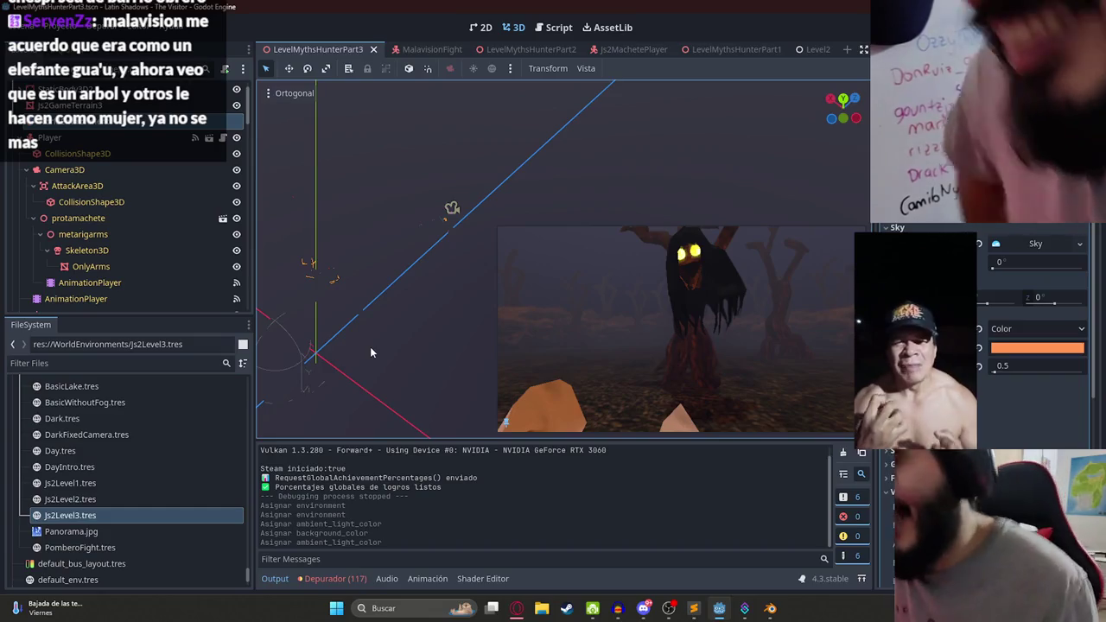
# Run LevelMythsHunterPart3 alone up to the Luison fight, then stop it with F8
pyautogui.rightClick(327, 49)
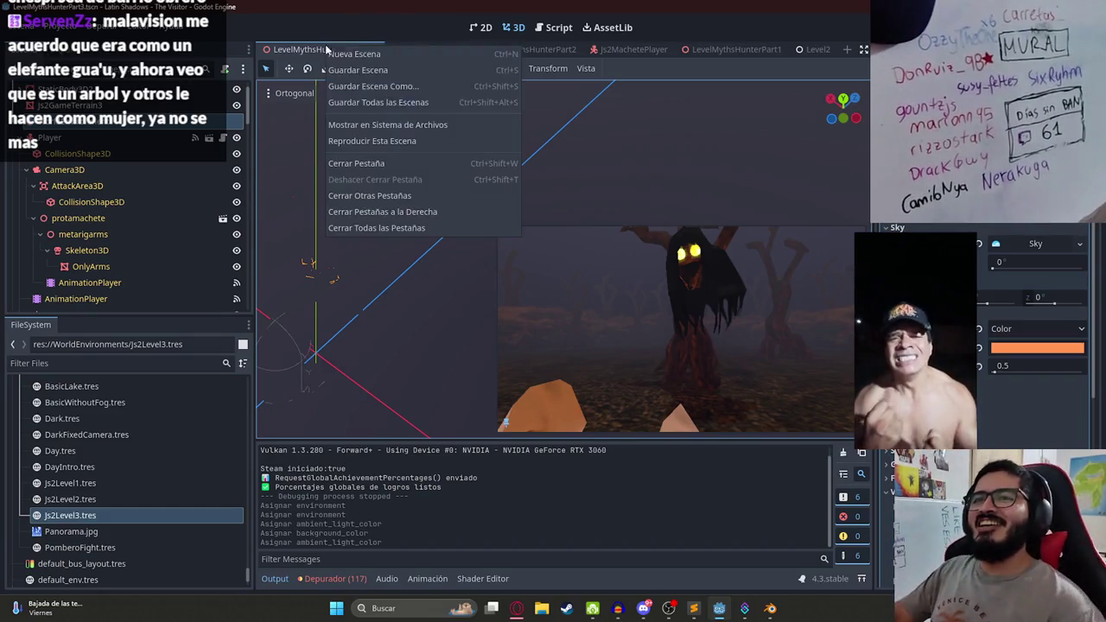
pyautogui.click(371, 140)
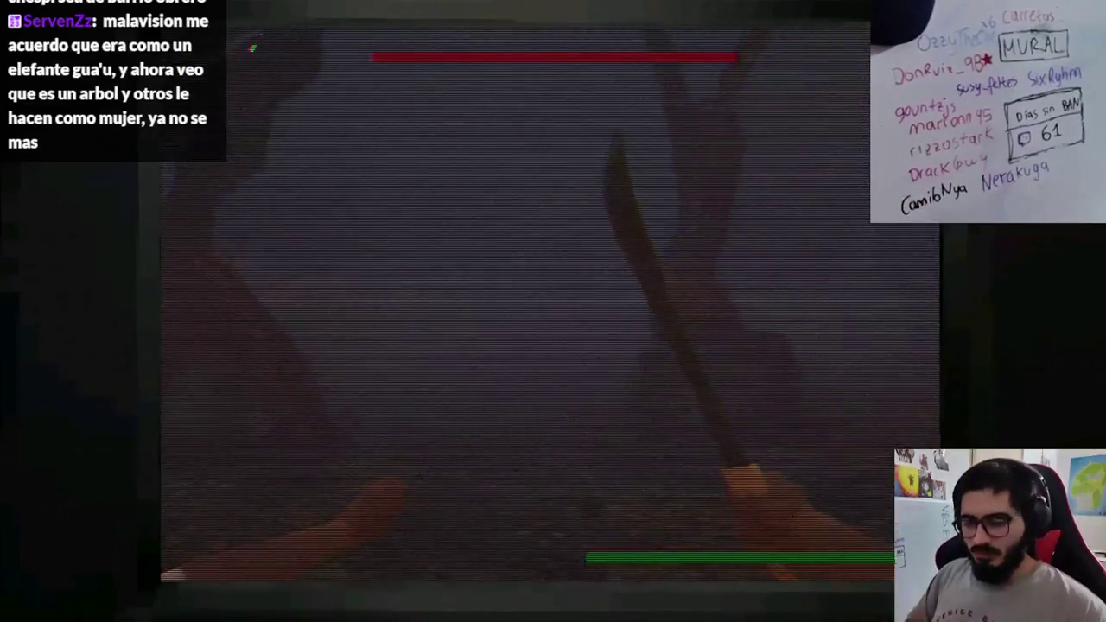
pyautogui.press('F8')
pyautogui.scroll(-3, 926, 288)
pyautogui.scroll(-5, 941, 294)
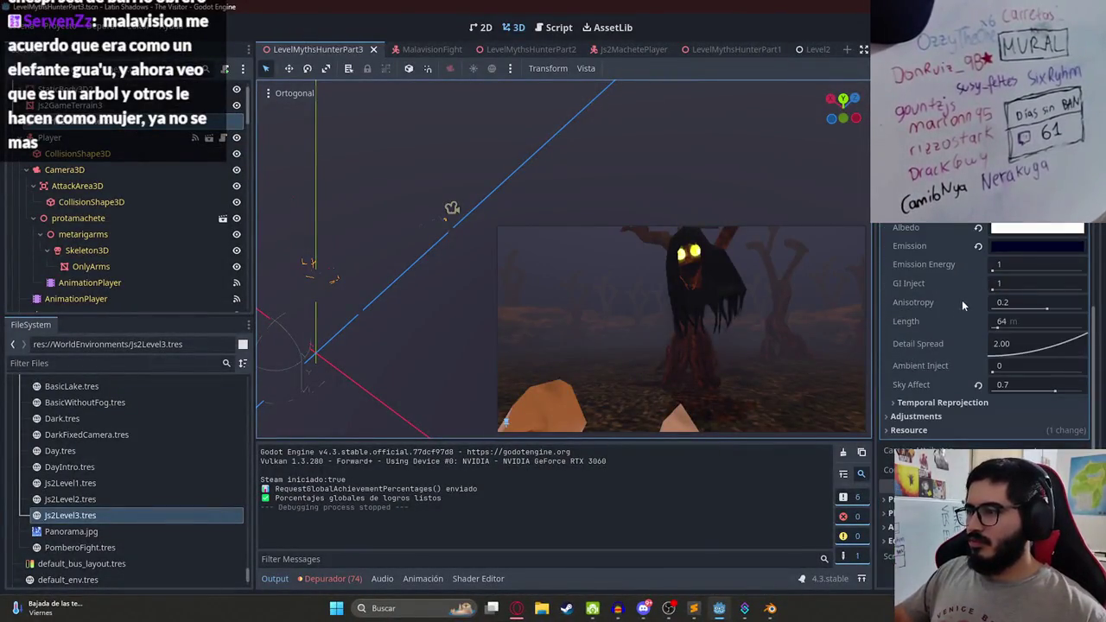
# Set the volumetric fog emission colour to a dark red and save all open scenes
pyautogui.click(1009, 247)
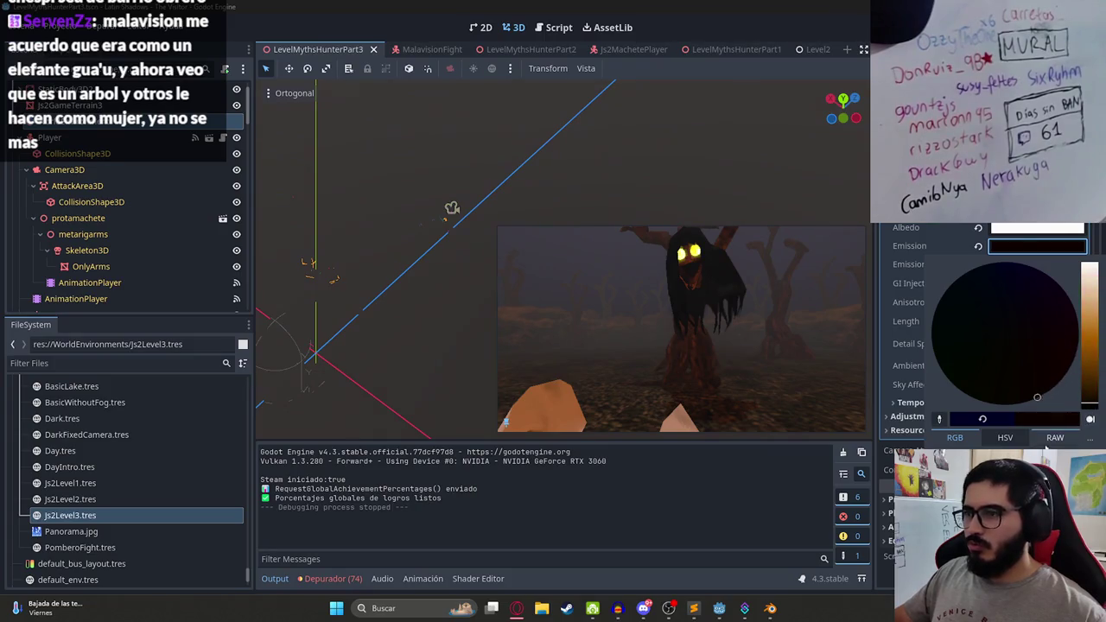
pyautogui.click(955, 279)
pyautogui.click(1055, 384)
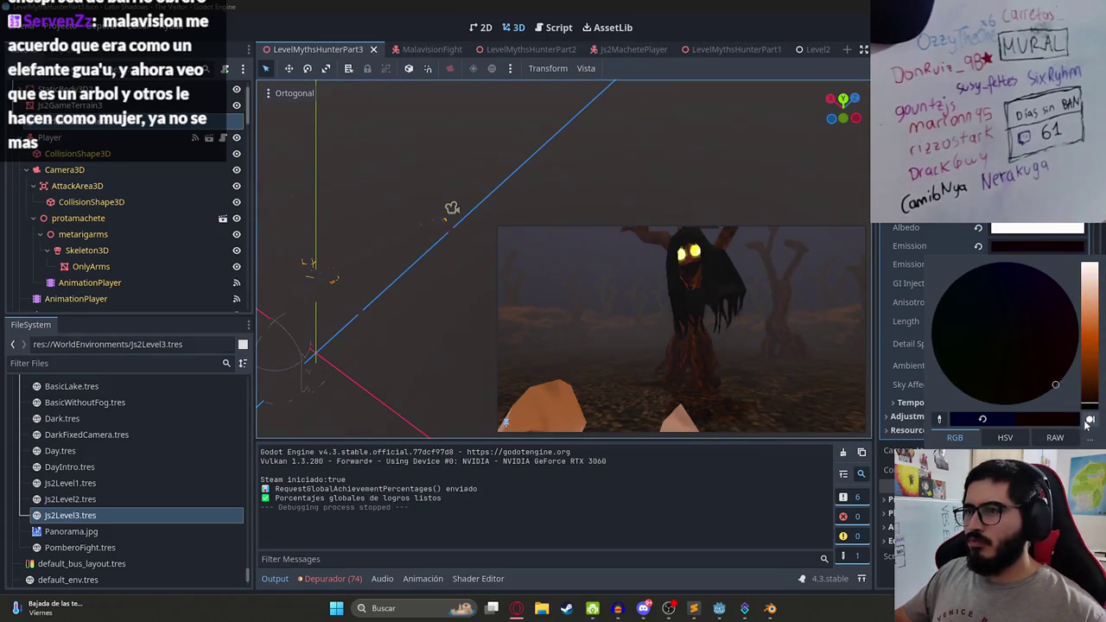
pyautogui.click(1069, 368)
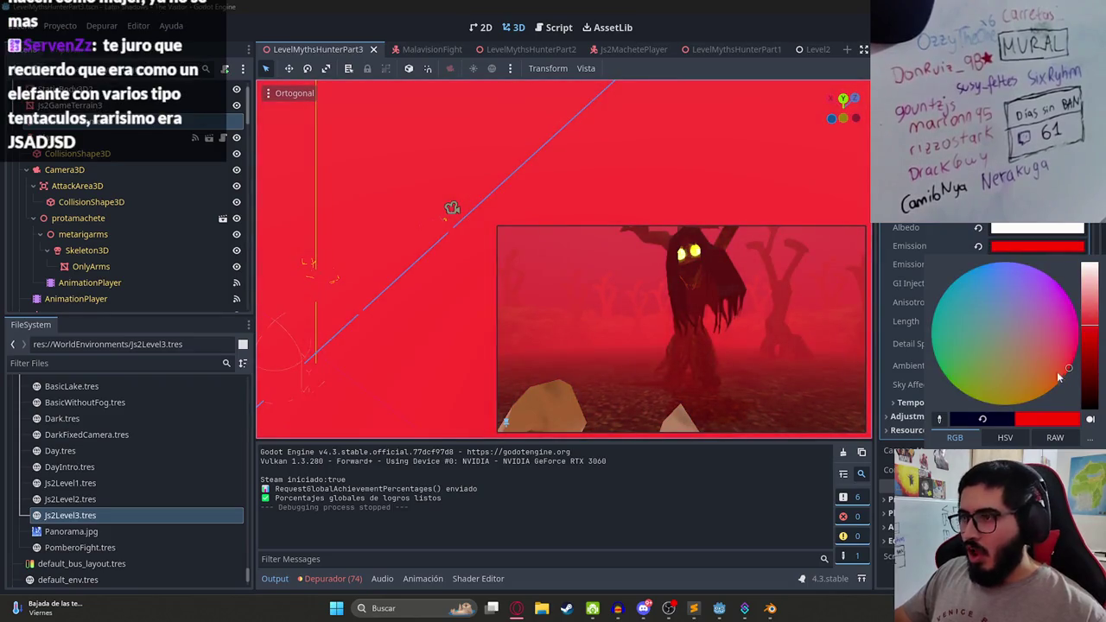
pyautogui.moveTo(1089, 337)
pyautogui.mouseDown()
pyautogui.moveTo(1097, 407)
pyautogui.moveTo(1090, 275)
pyautogui.moveTo(1092, 406)
pyautogui.moveTo(1095, 351)
pyautogui.mouseUp()
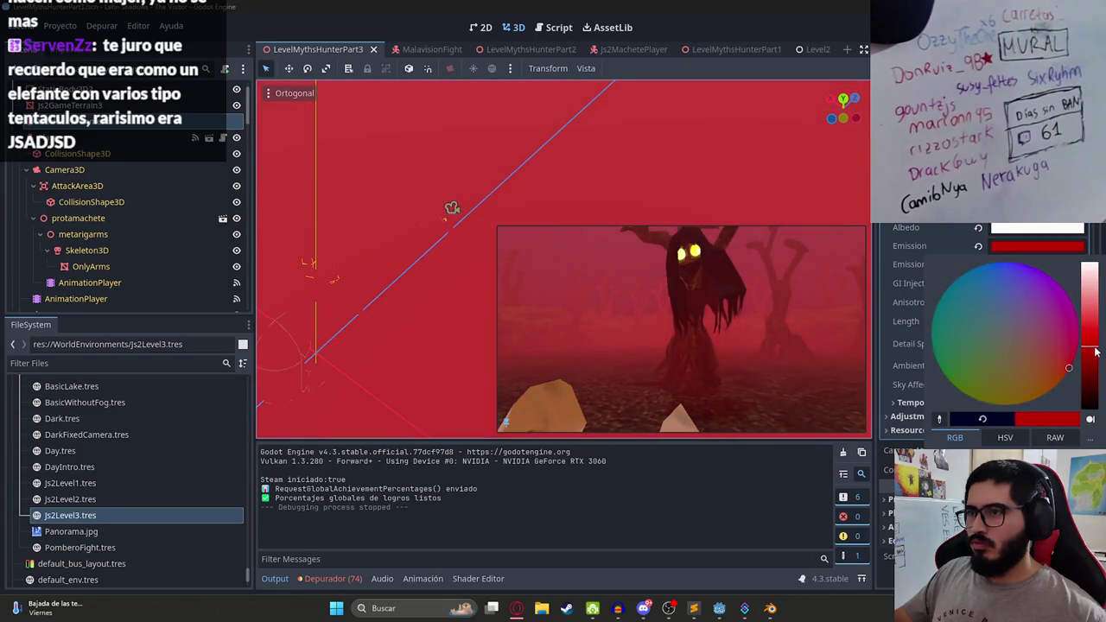
pyautogui.click(773, 493)
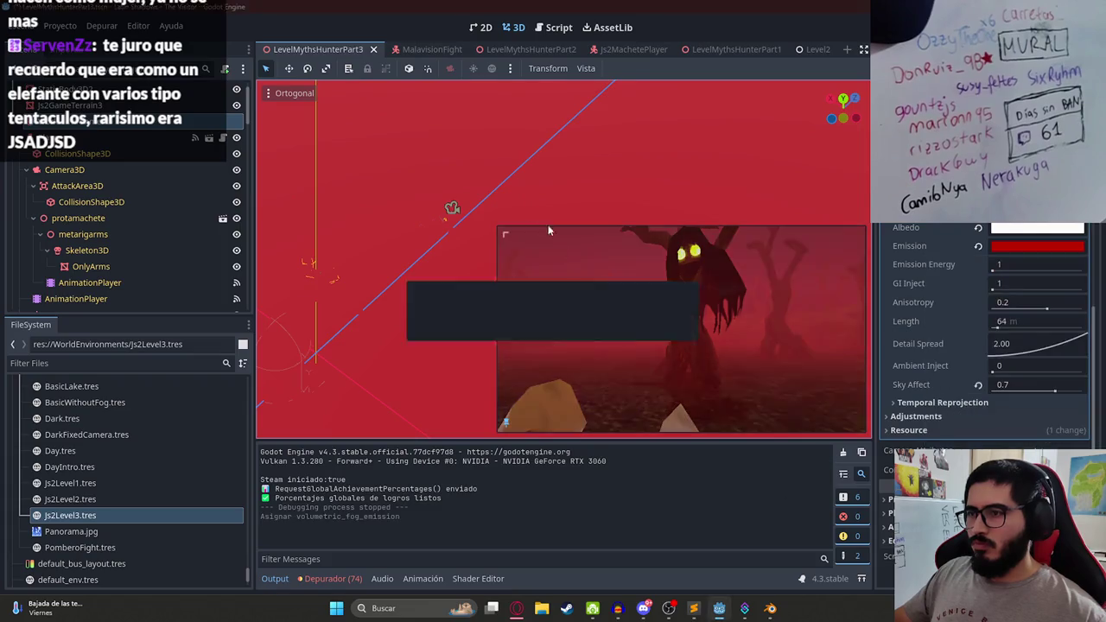
pyautogui.rightClick(290, 52)
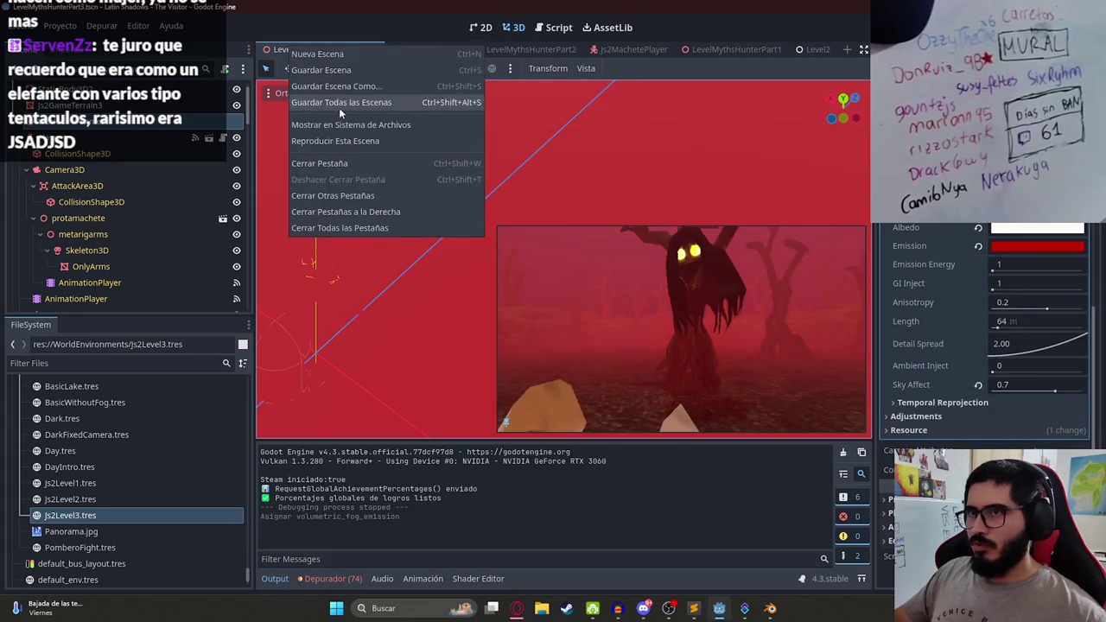
pyautogui.click(334, 140)
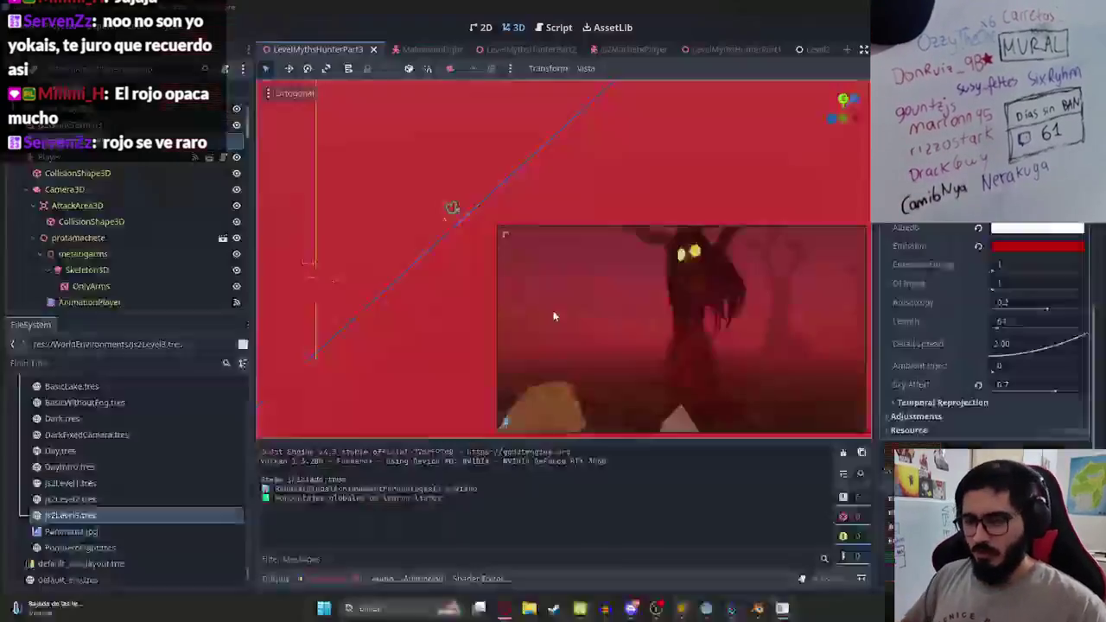
# Shift the fog emission to a dim brownish orange and run the level scene
pyautogui.click(1027, 246)
pyautogui.moveTo(1047, 359)
pyautogui.mouseDown()
pyautogui.moveTo(1062, 382)
pyautogui.moveTo(1051, 401)
pyautogui.mouseUp()
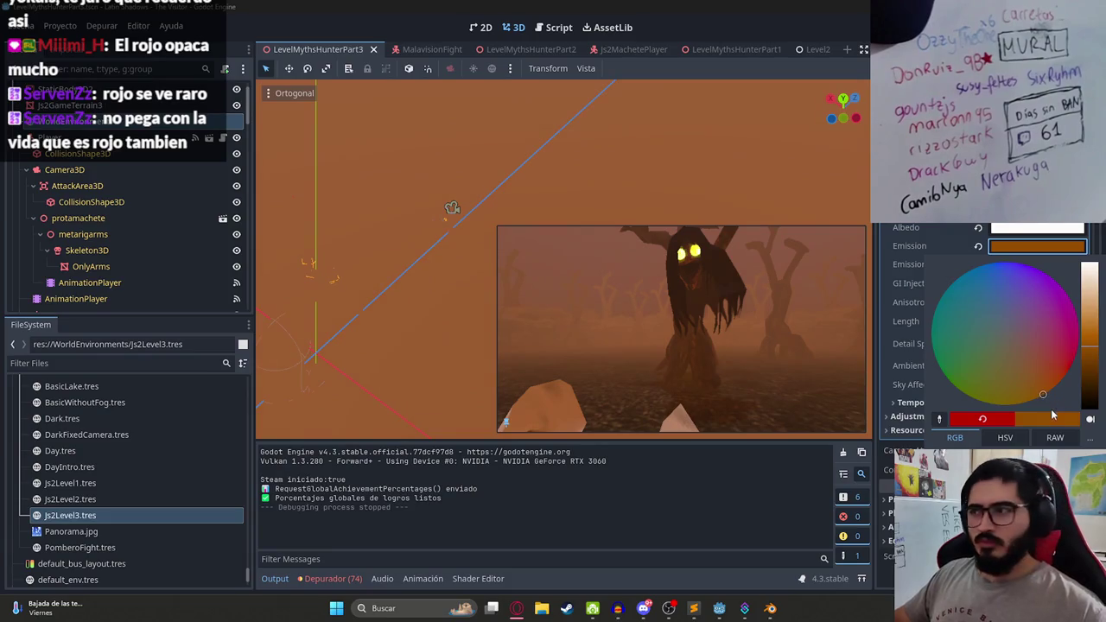
pyautogui.moveTo(1090, 345)
pyautogui.mouseDown()
pyautogui.moveTo(1091, 324)
pyautogui.moveTo(1094, 377)
pyautogui.mouseUp()
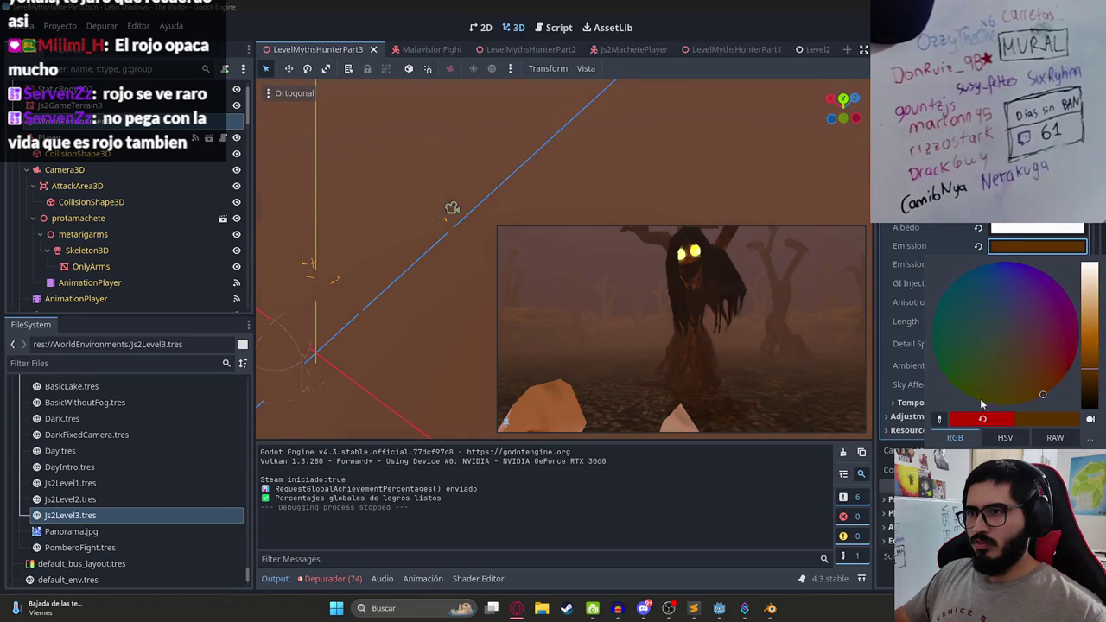
pyautogui.click(898, 395)
pyautogui.rightClick(310, 54)
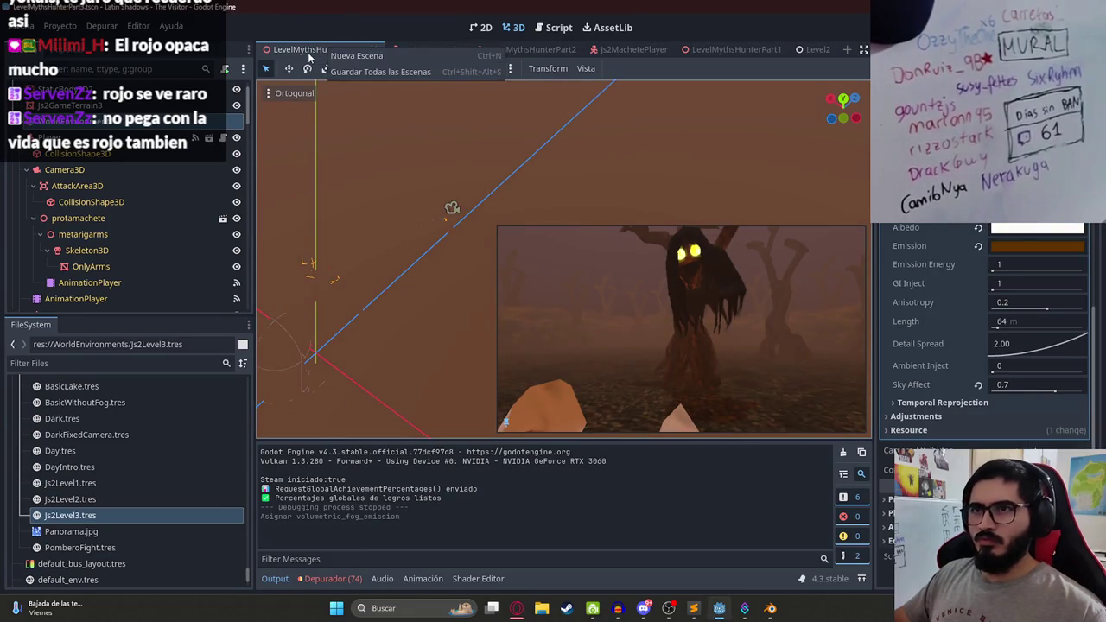
pyautogui.click(377, 149)
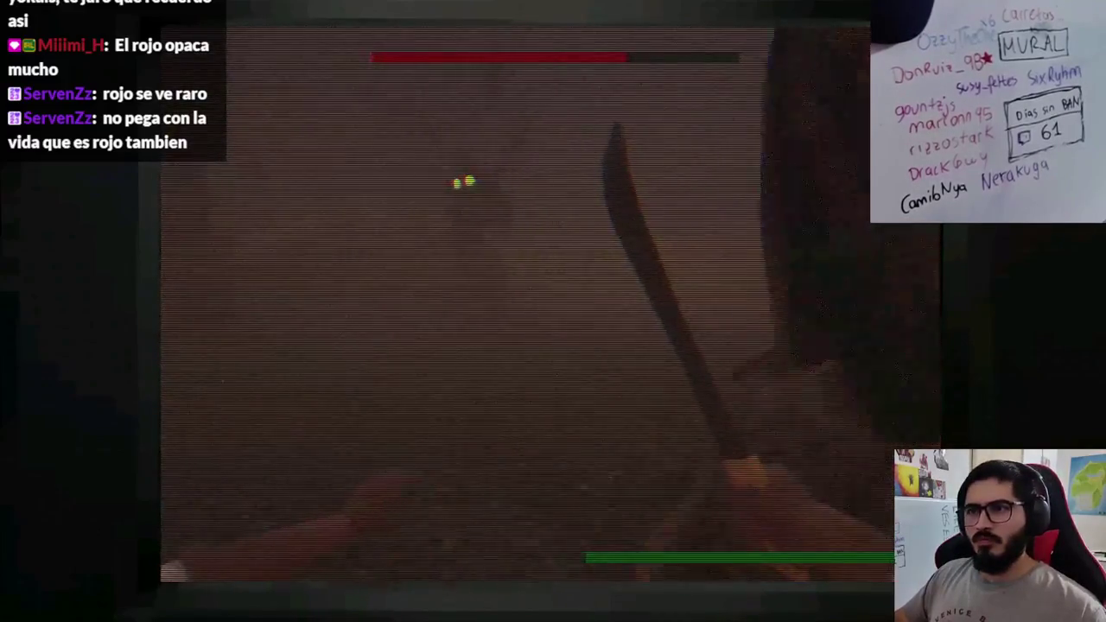
# Stop the orange-fog playtest with F8 to return to the editor
pyautogui.press('F8')
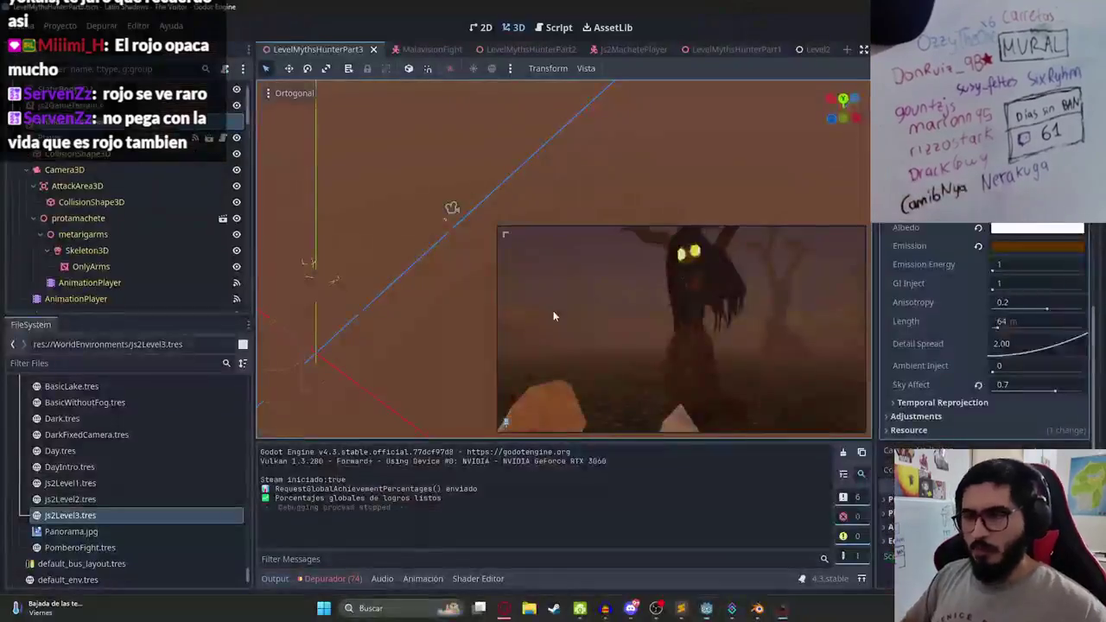
# Move the fog emission colour on the wheel to a dark teal-green
pyautogui.click(1050, 247)
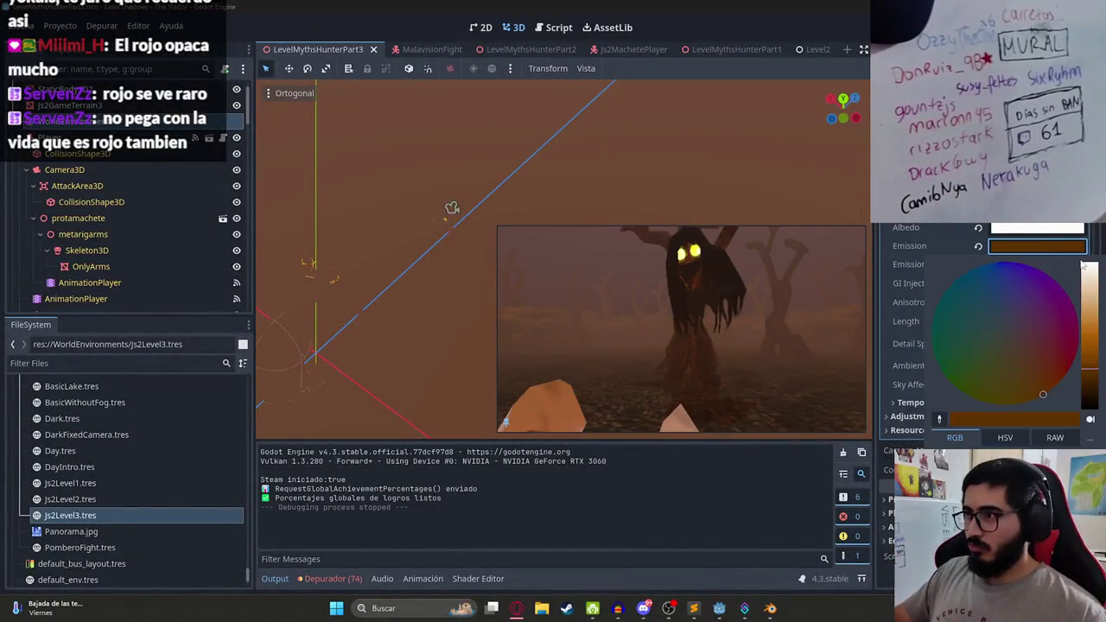
pyautogui.moveTo(911, 359)
pyautogui.mouseDown()
pyautogui.moveTo(930, 399)
pyautogui.moveTo(838, 335)
pyautogui.moveTo(812, 272)
pyautogui.moveTo(830, 229)
pyautogui.moveTo(813, 239)
pyautogui.mouseUp()
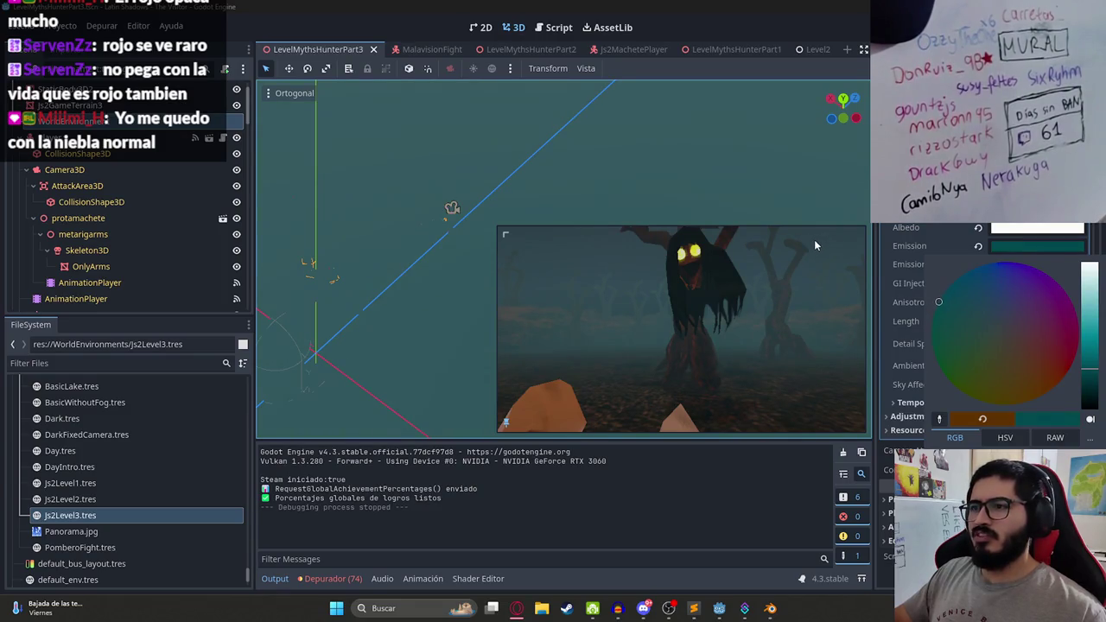
pyautogui.scroll(3, 993, 345)
pyautogui.click(1002, 346)
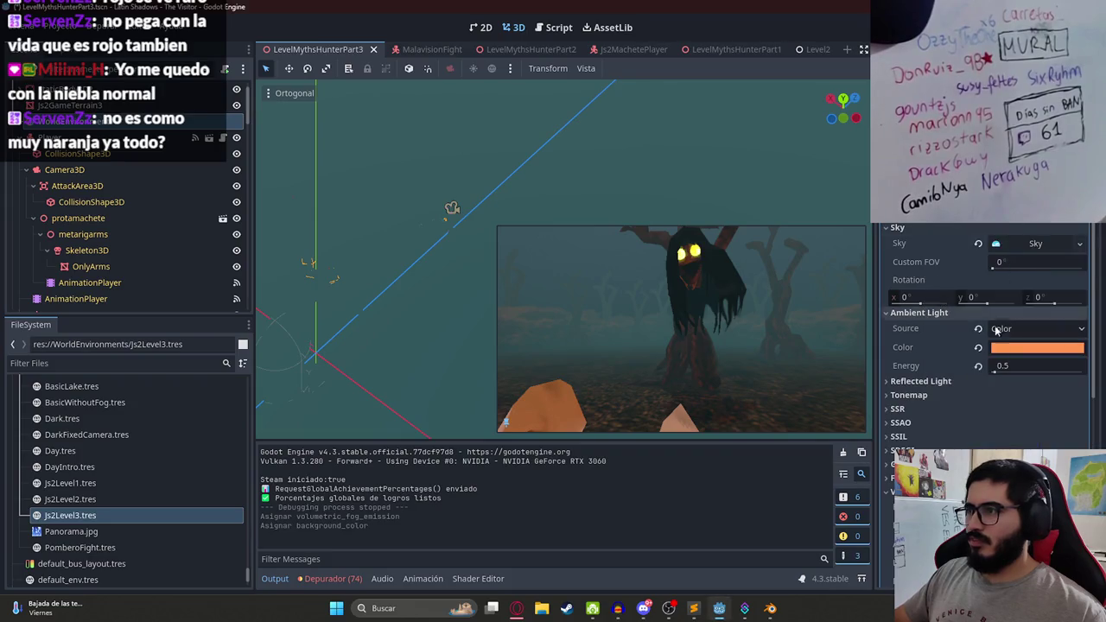
# Enter a light cyan hex value for the ambient light colour
pyautogui.click(1002, 349)
pyautogui.write('23cdcf')
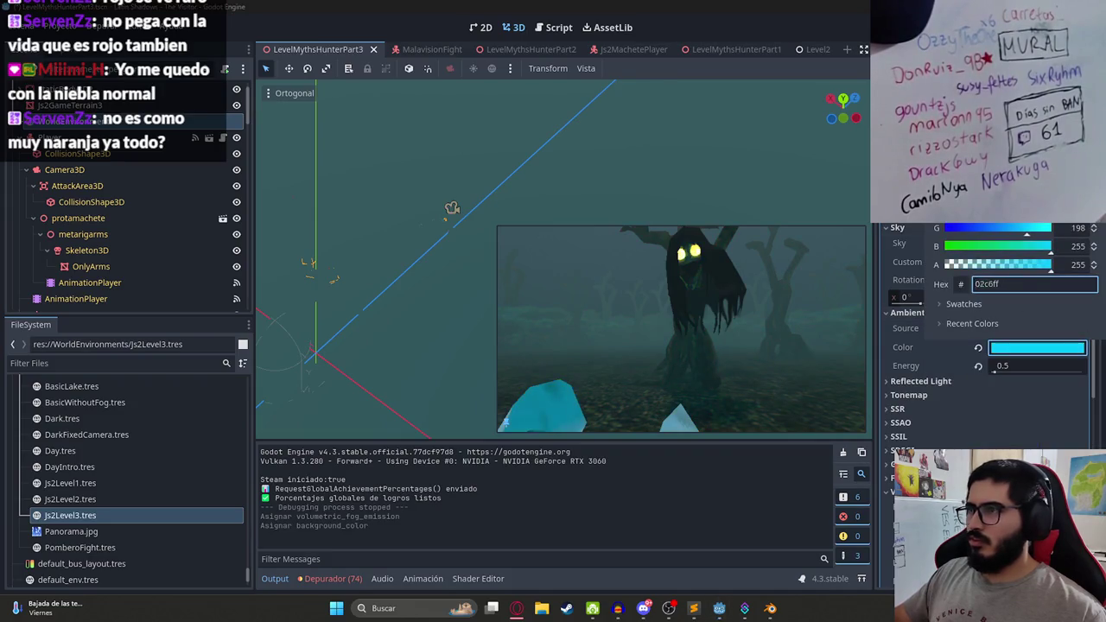
pyautogui.write('00d2b0')
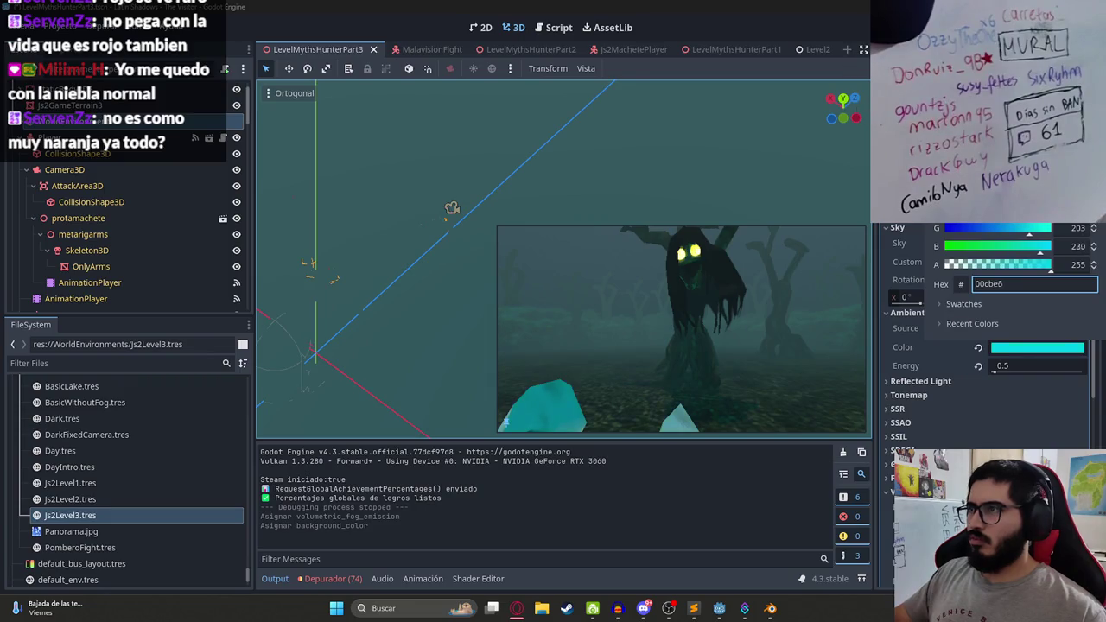
pyautogui.write('000000')
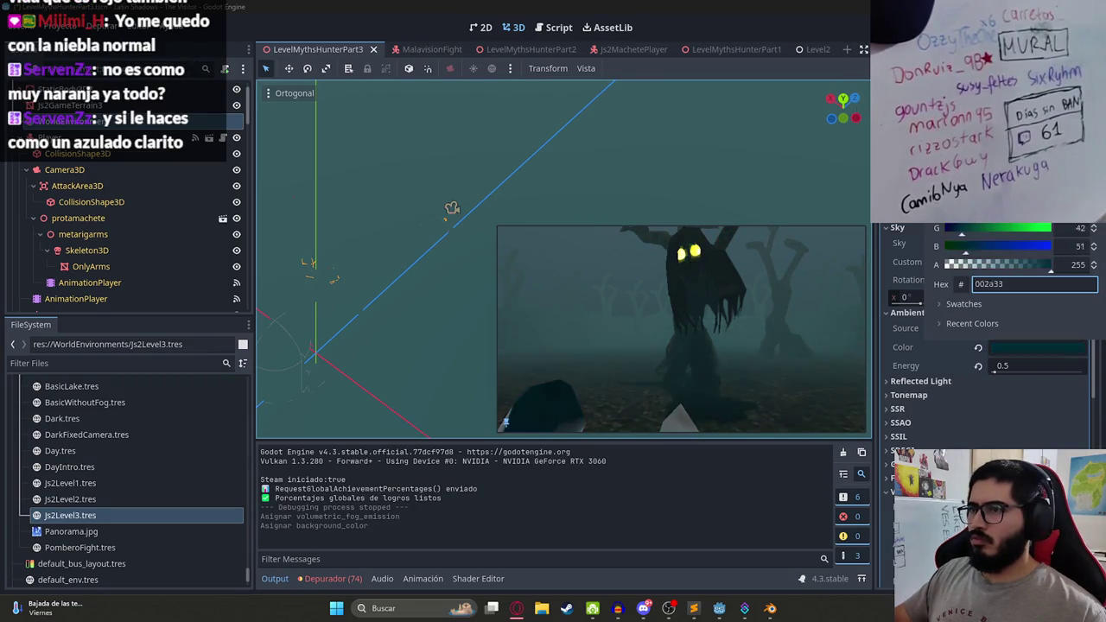
pyautogui.write('005b6c')
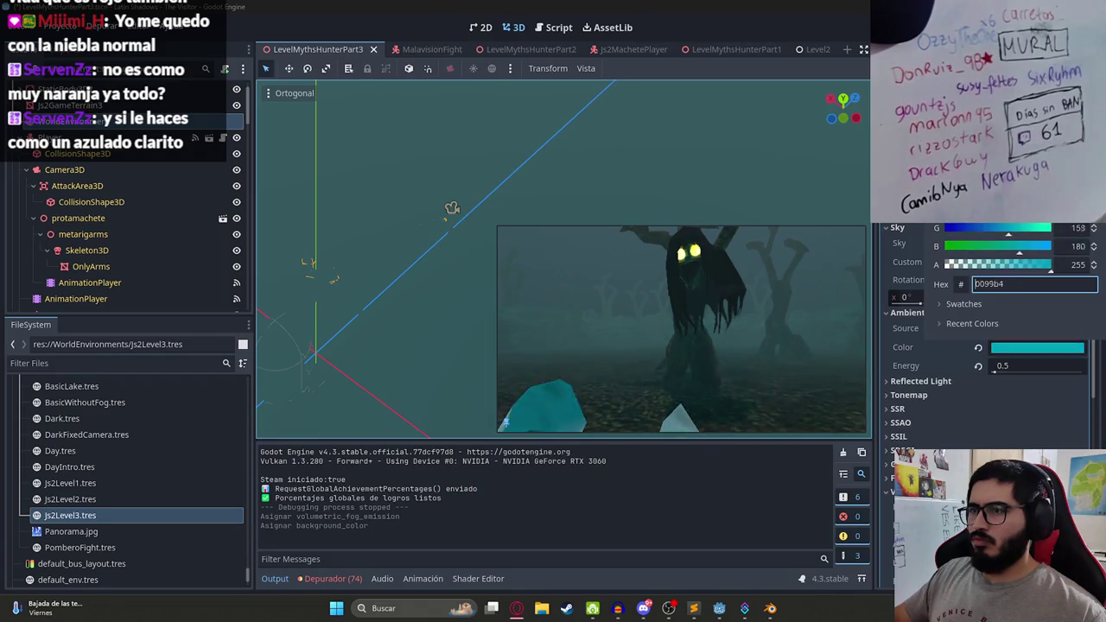
pyautogui.write('cff5ff')
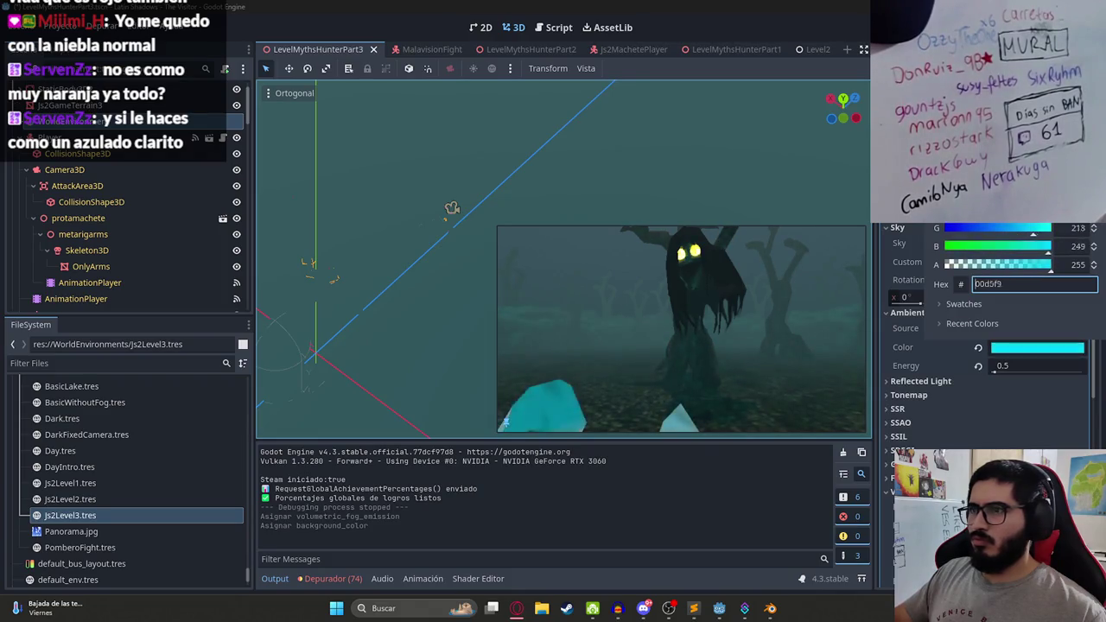
pyautogui.write('ffffffa0f0ff')
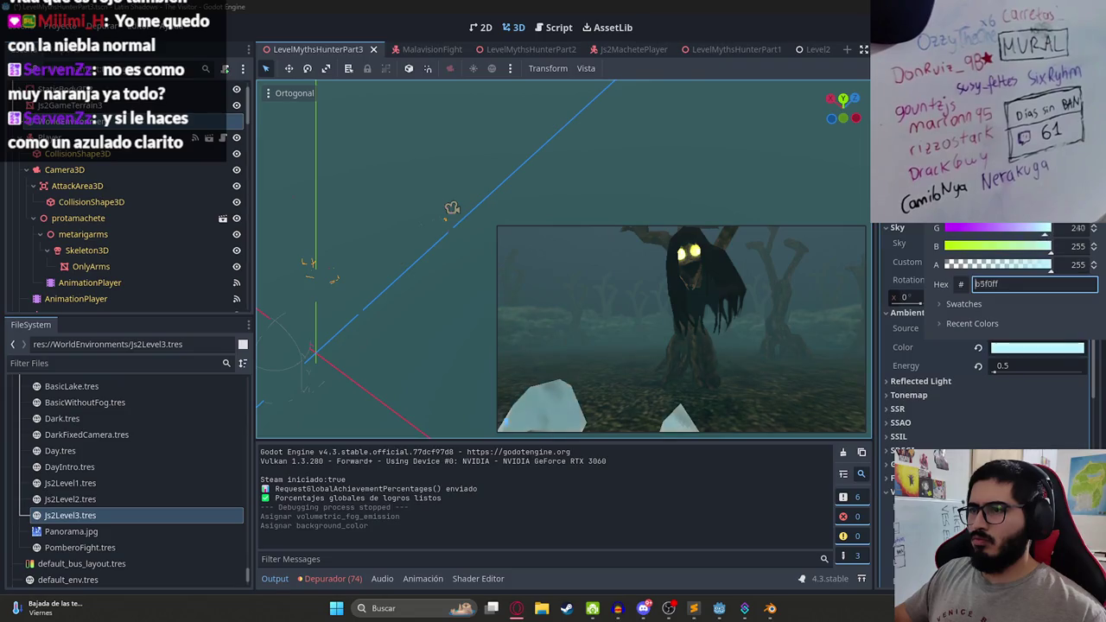
pyautogui.click(333, 47)
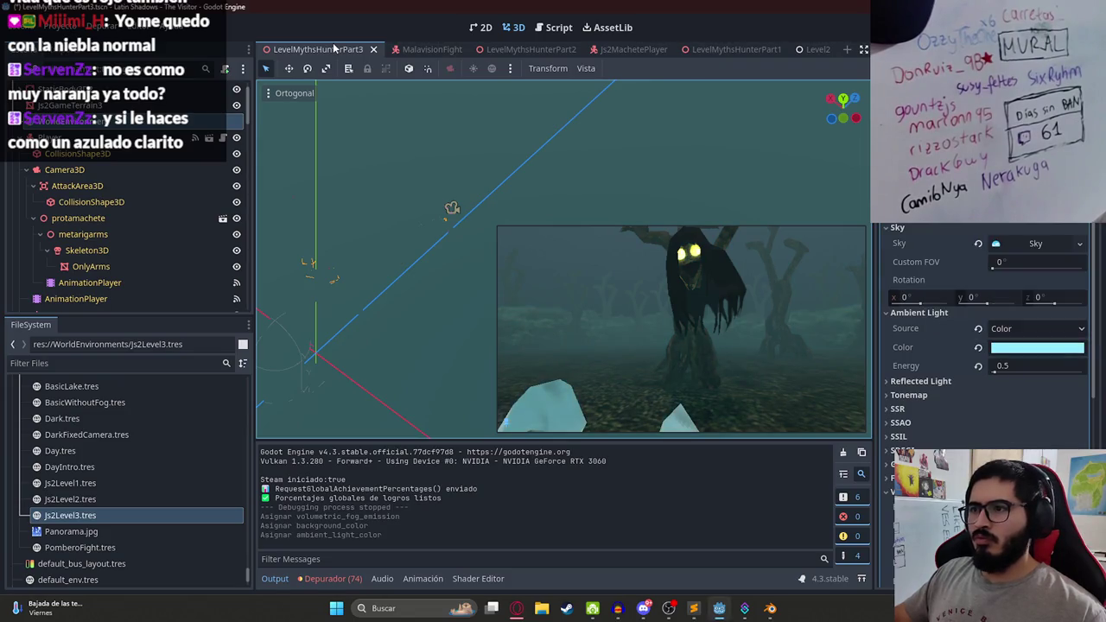
# Undo the ambient, background and fog emission colour changes and the environment assignment
pyautogui.hotkey('ctrl', 'z')
pyautogui.hotkey('ctrl', 'z')
pyautogui.hotkey('ctrl', 'z')
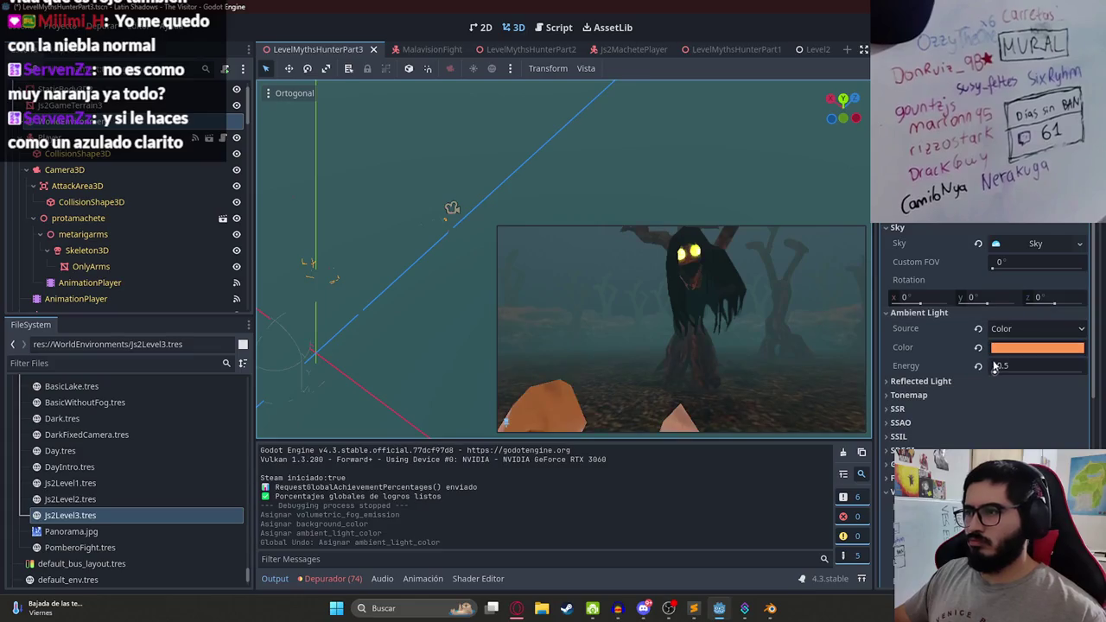
pyautogui.hotkey('ctrl', 'z')
pyautogui.hotkey('ctrl', 'z')
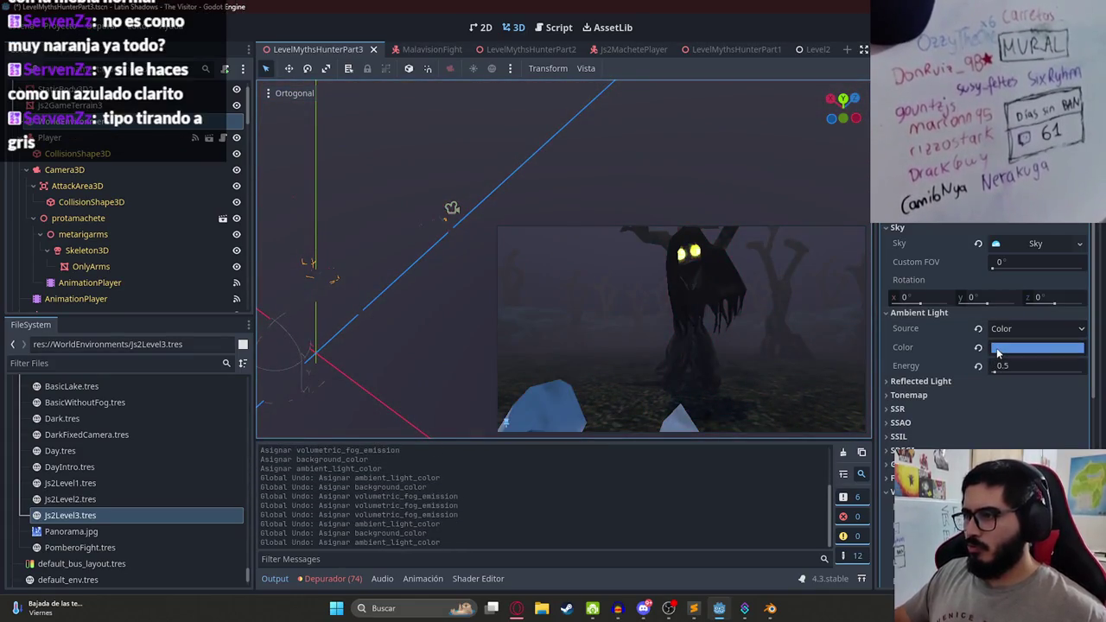
pyautogui.scroll(-5, 1009, 390)
pyautogui.scroll(5, 1002, 380)
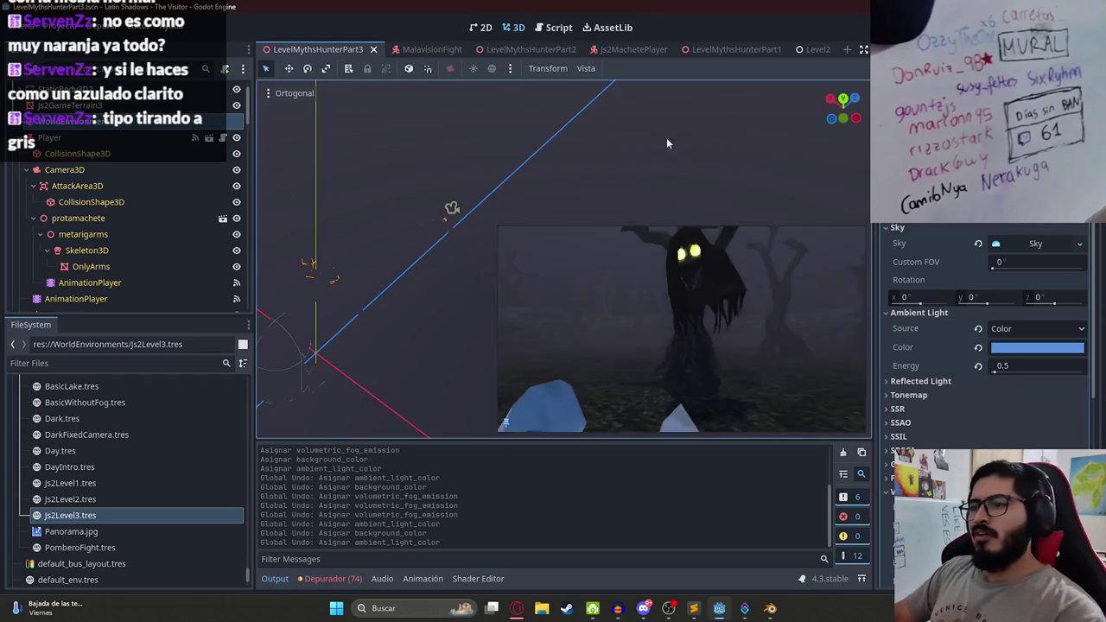
pyautogui.hotkey('ctrl', 'z')
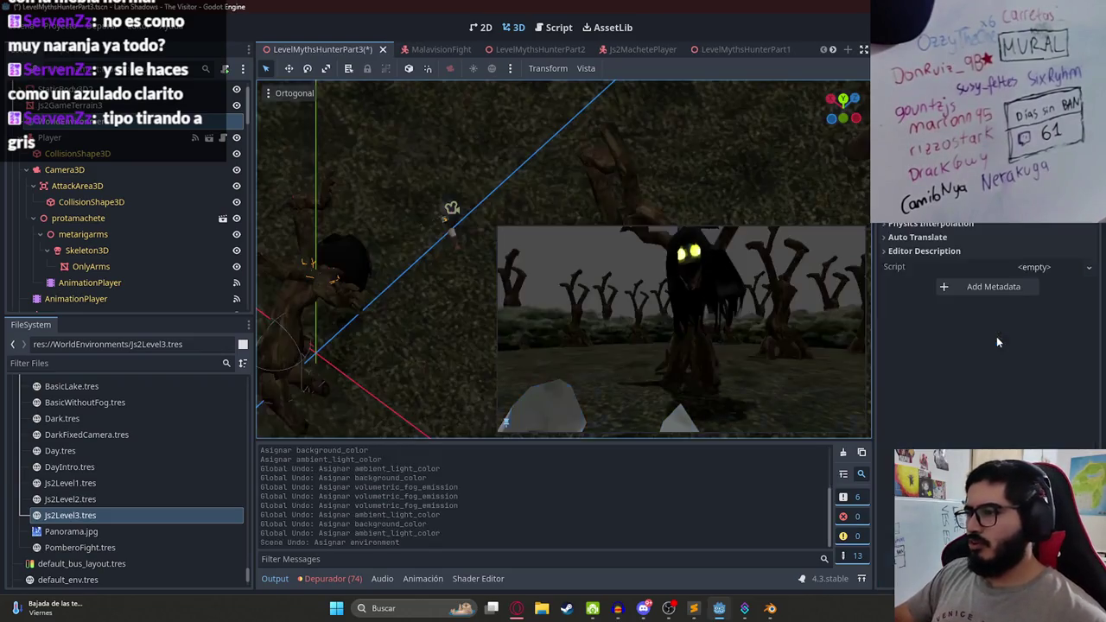
# Redo to restore the level's environment and brighten the ambient light colour to white
pyautogui.hotkey('ctrl', 'shift', 'z')
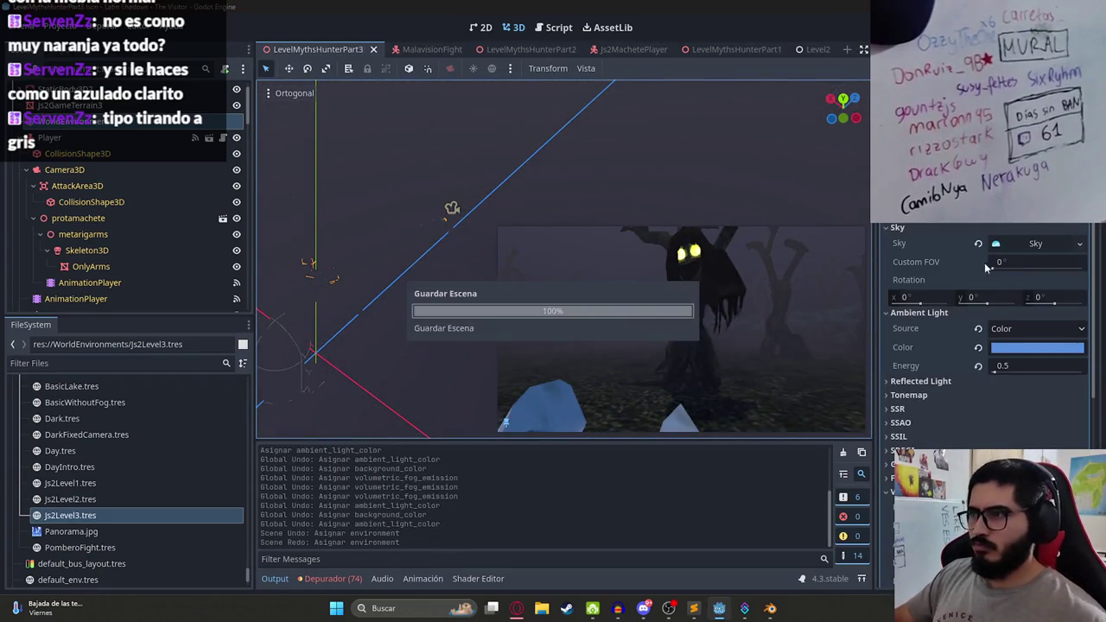
pyautogui.scroll(-5, 983, 341)
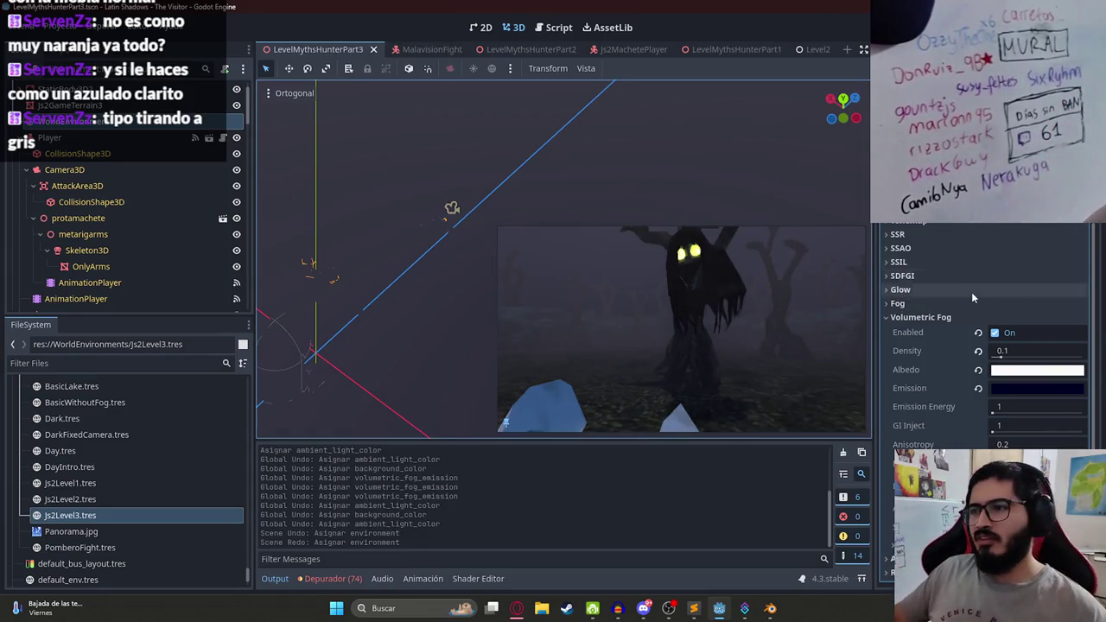
pyautogui.scroll(4, 1016, 354)
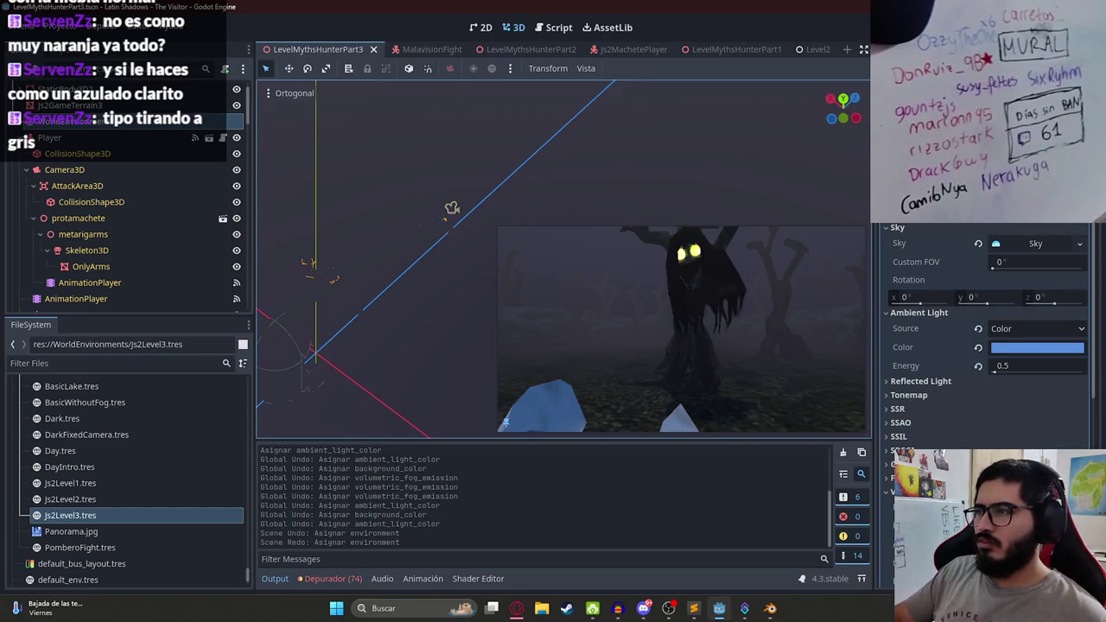
pyautogui.click(1036, 347)
pyautogui.moveTo(1093, 283); pyautogui.dragTo(1091, 227)
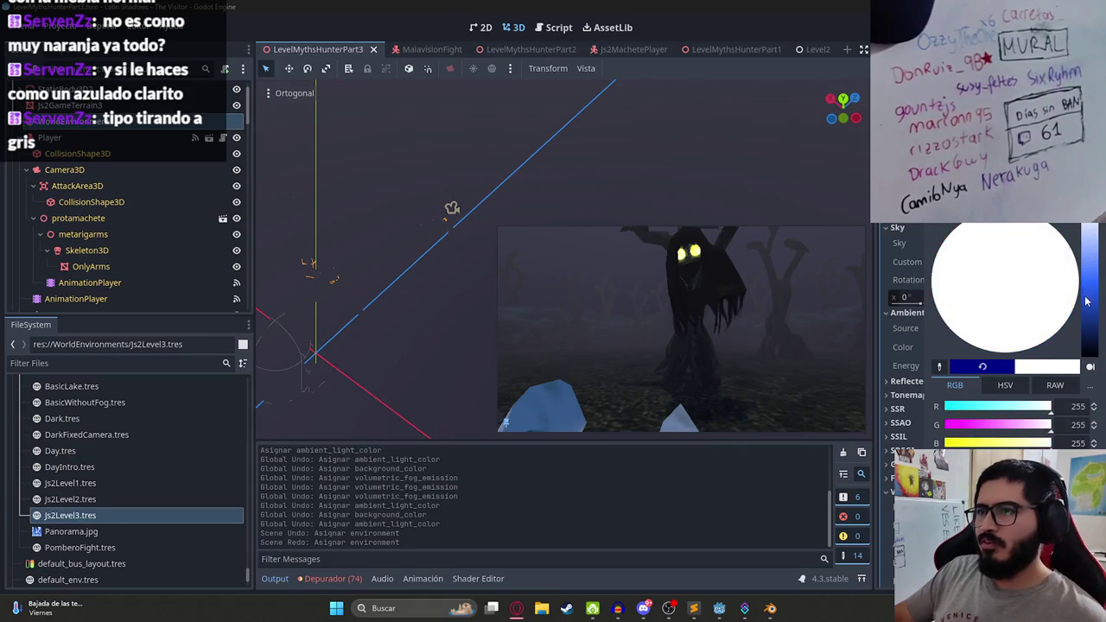
pyautogui.click(910, 413)
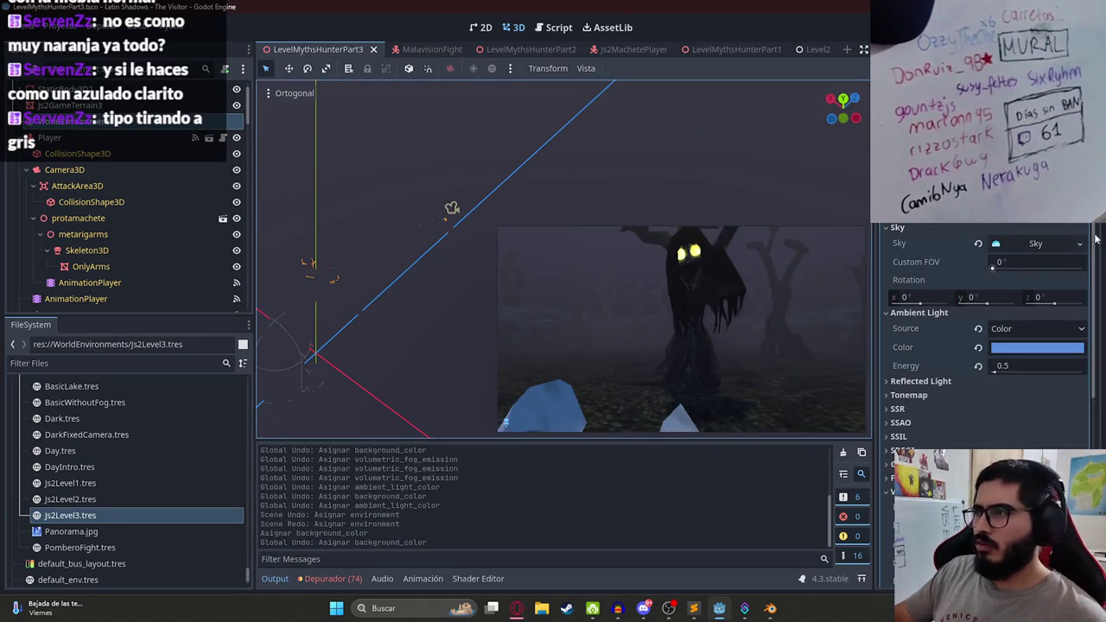
pyautogui.click(1036, 347)
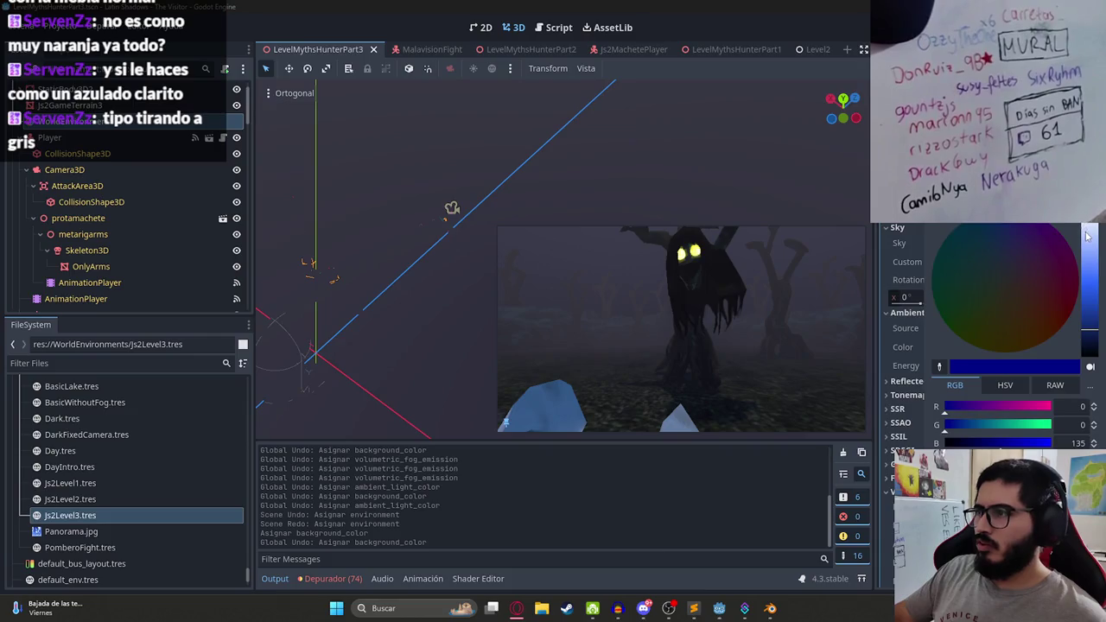
pyautogui.click(714, 523)
pyautogui.scroll(-10, 1016, 414)
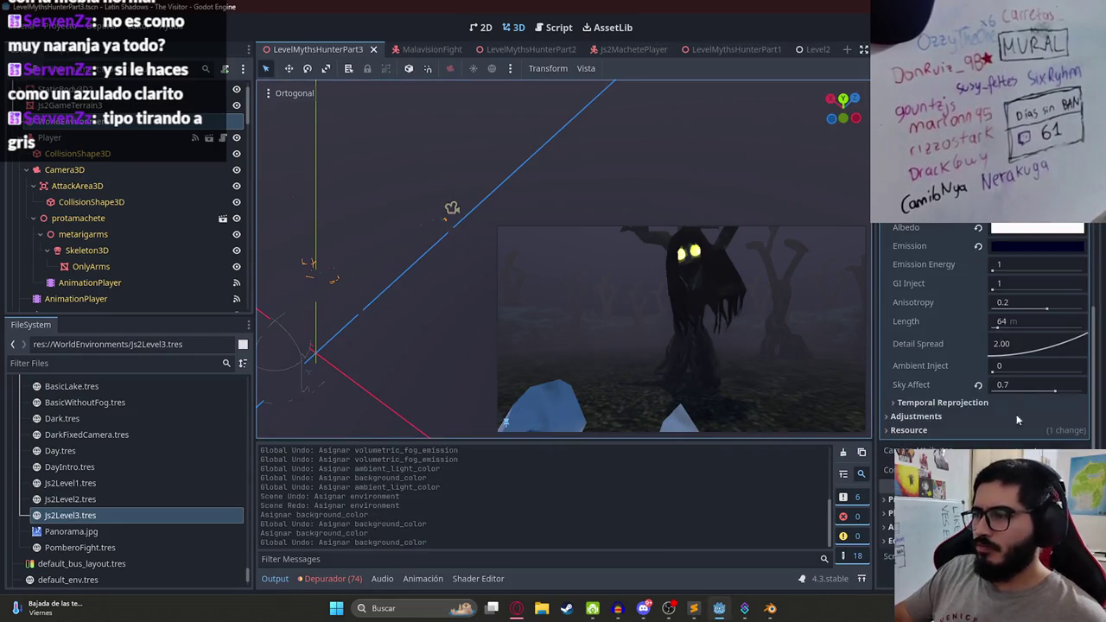
# Give the fog emission a brighter blue tint and playtest the level scene
pyautogui.click(1009, 247)
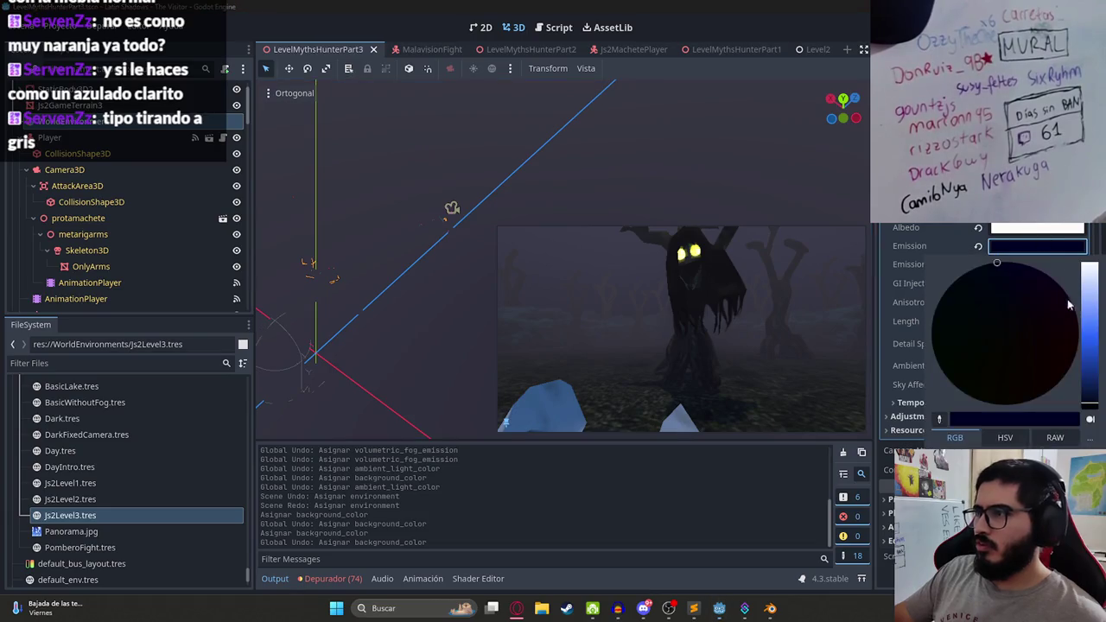
pyautogui.moveTo(1088, 403)
pyautogui.mouseDown()
pyautogui.moveTo(1090, 381)
pyautogui.moveTo(1091, 417)
pyautogui.moveTo(1093, 404)
pyautogui.mouseUp()
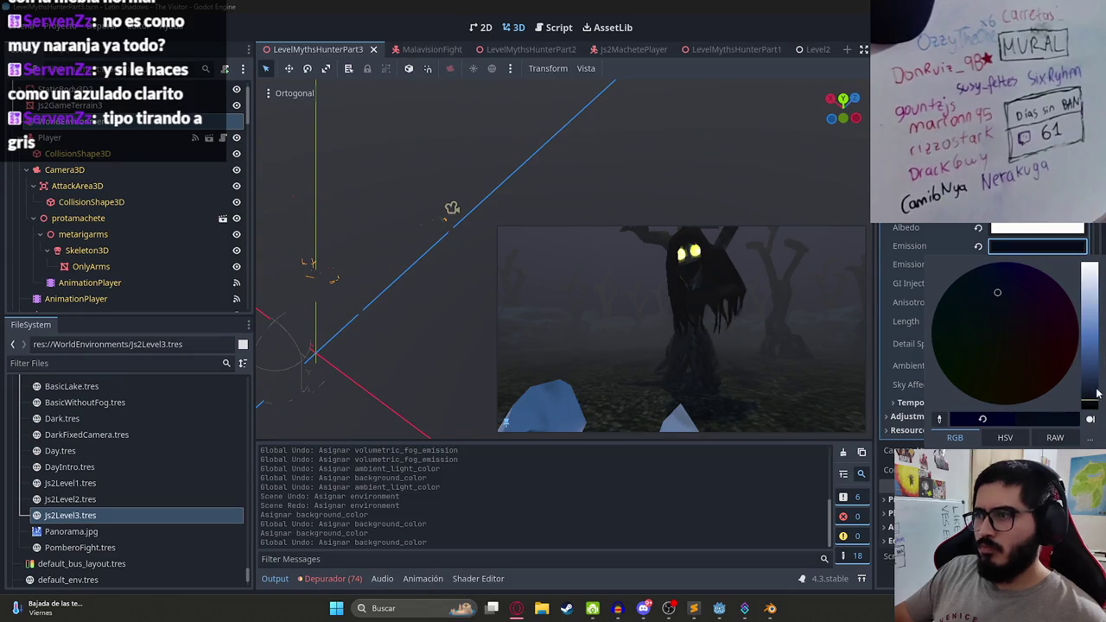
pyautogui.moveTo(1097, 393); pyautogui.dragTo(1090, 396)
pyautogui.click(656, 486)
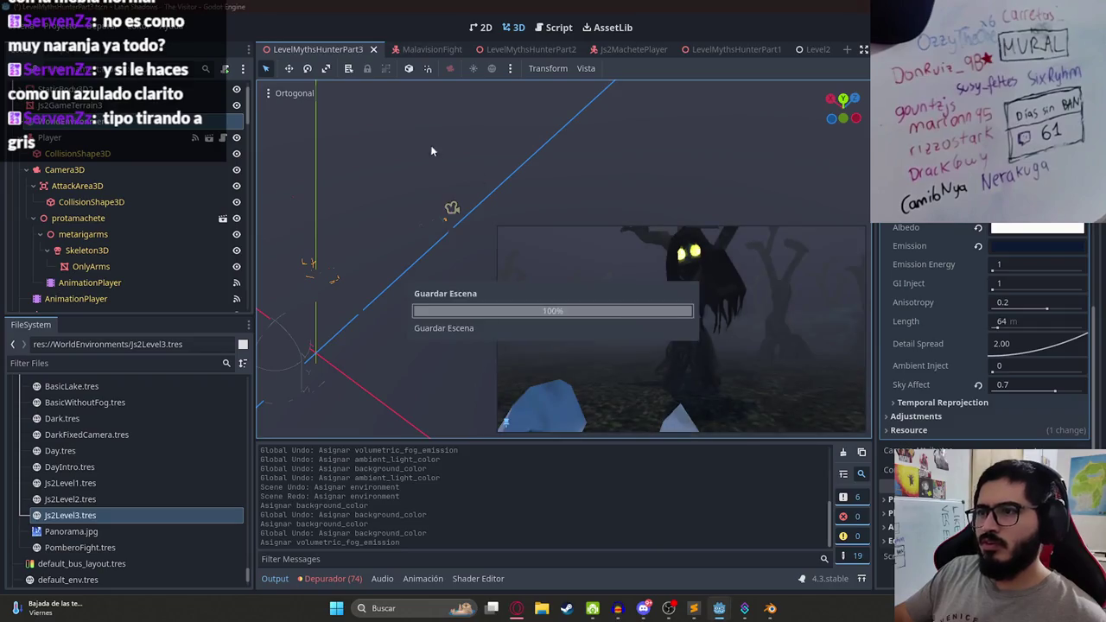
pyautogui.rightClick(321, 52)
pyautogui.click(355, 142)
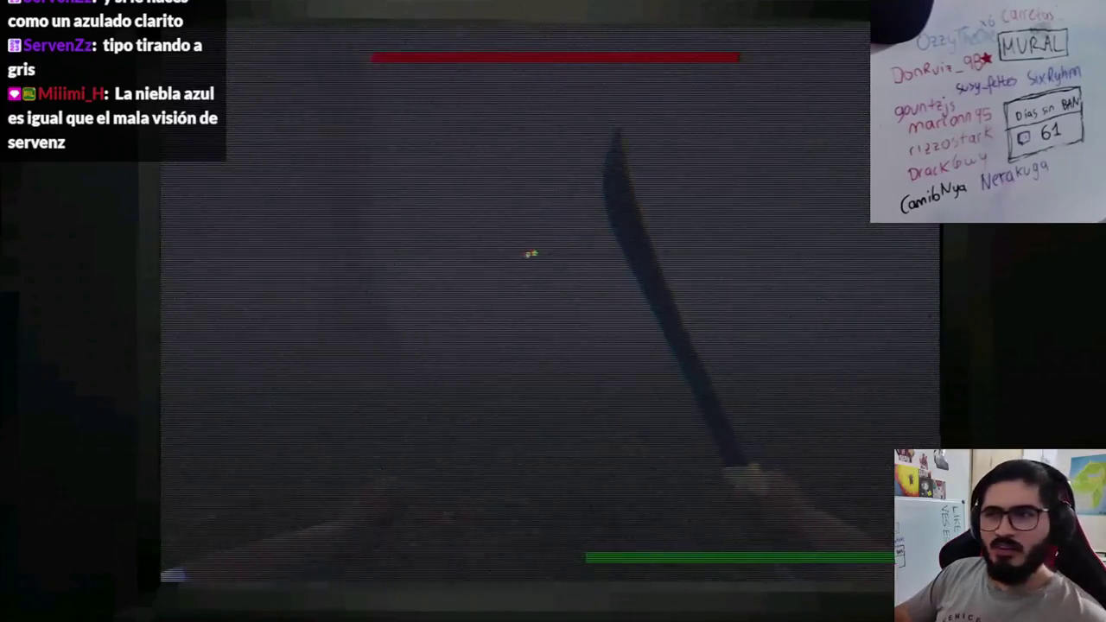
# Swing the machete at the Malavision boss three times, then stop the game with F8
pyautogui.click(549, 293)
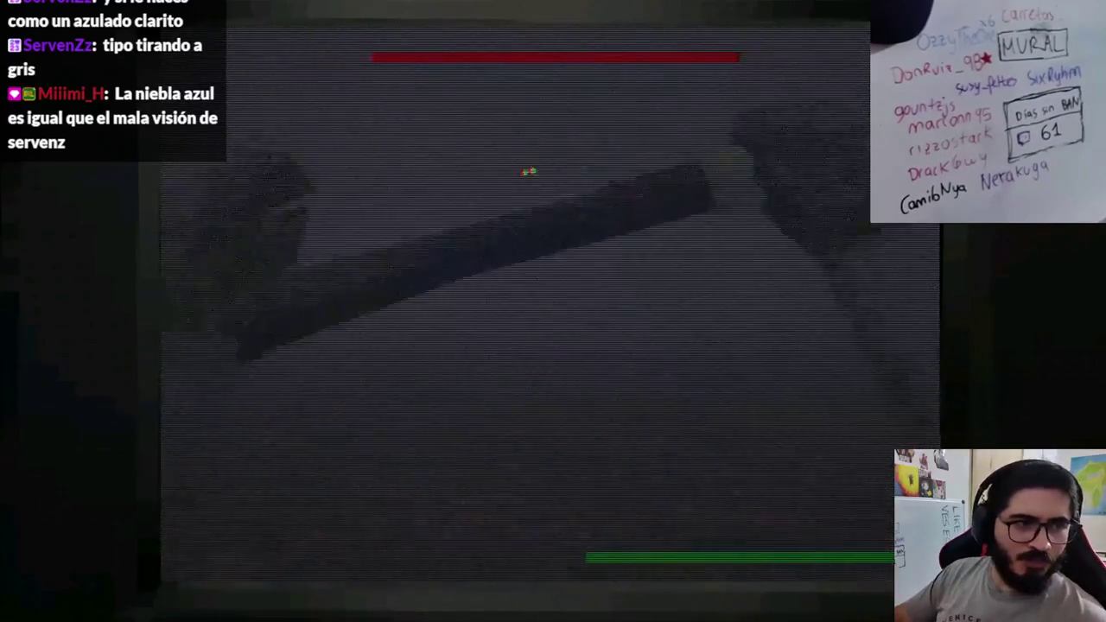
pyautogui.click(549, 294)
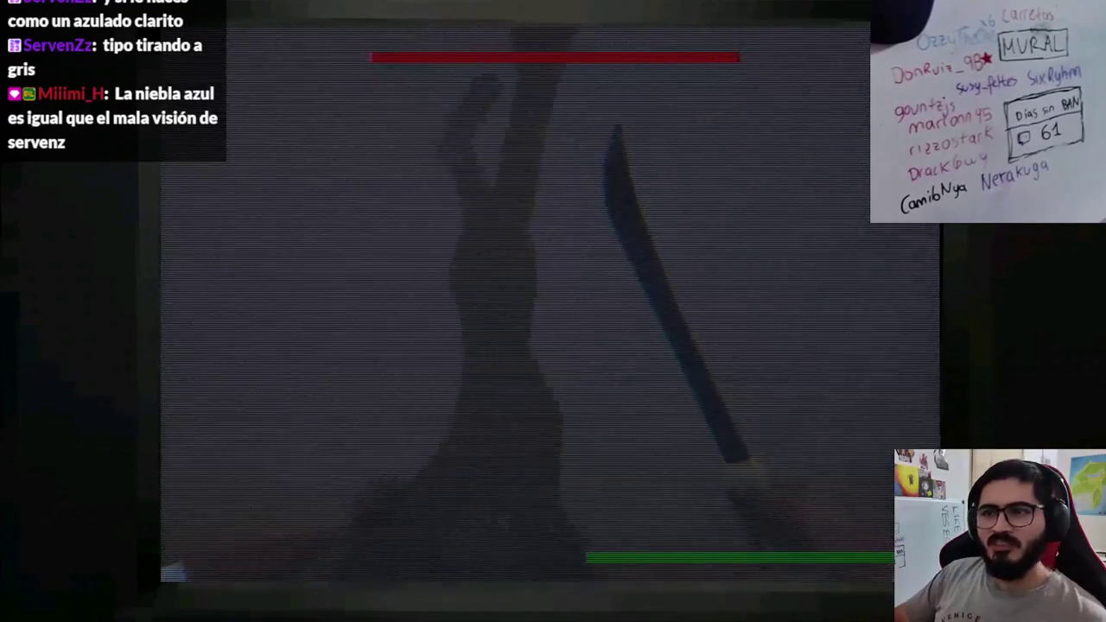
pyautogui.click(444, 299)
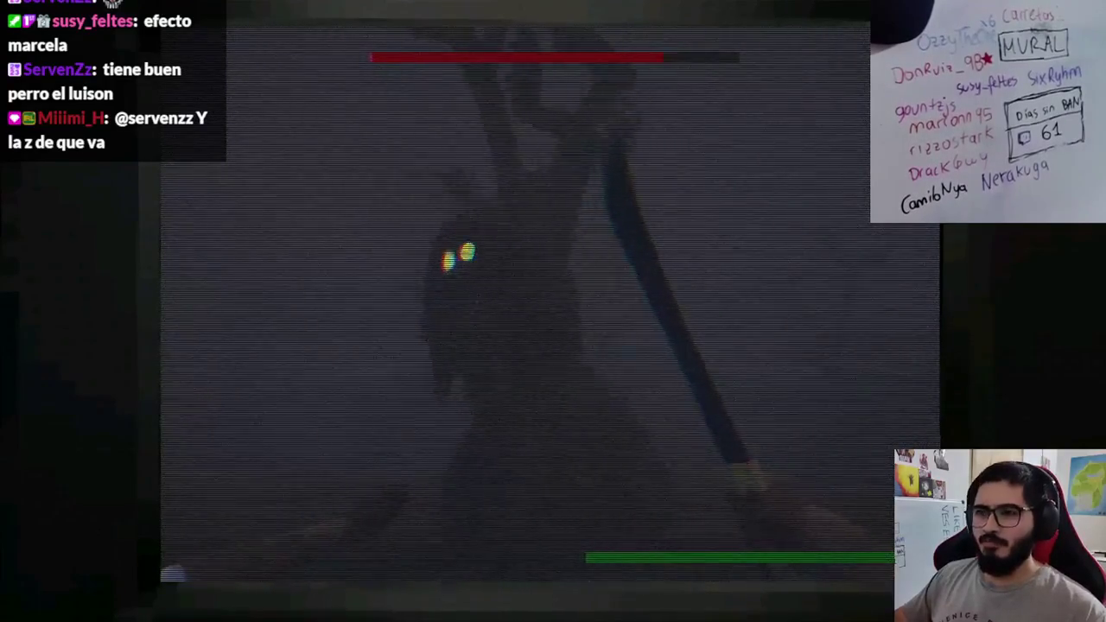
pyautogui.press('F8')
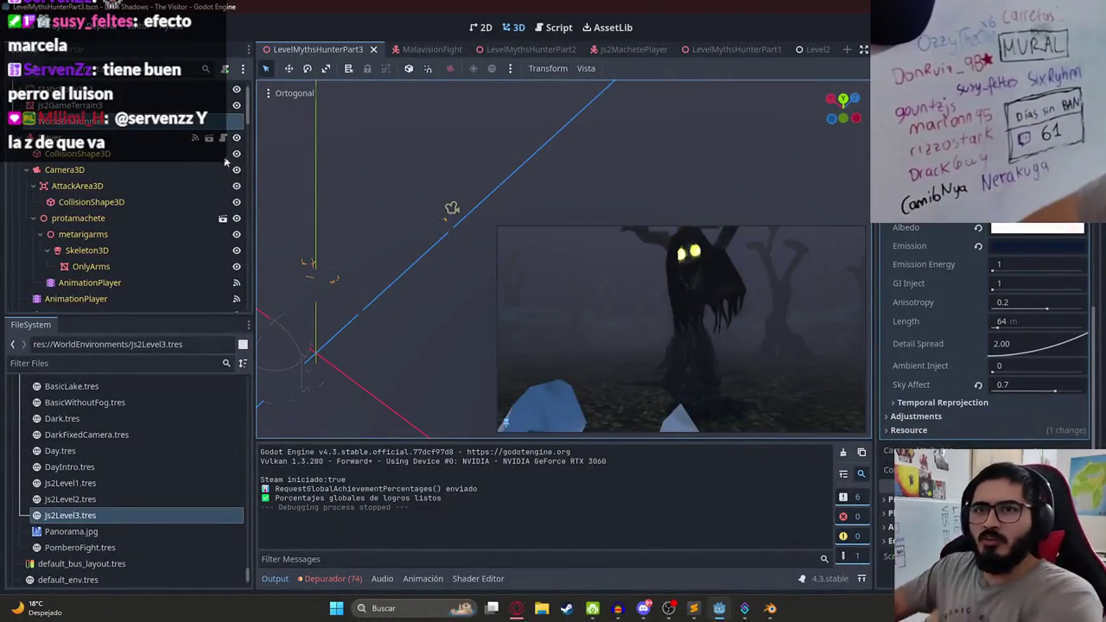
# Switch to the Script editor with Ctrl+F3 to show the level's Malavision tree list
pyautogui.hotkey('ctrl', 'F3')
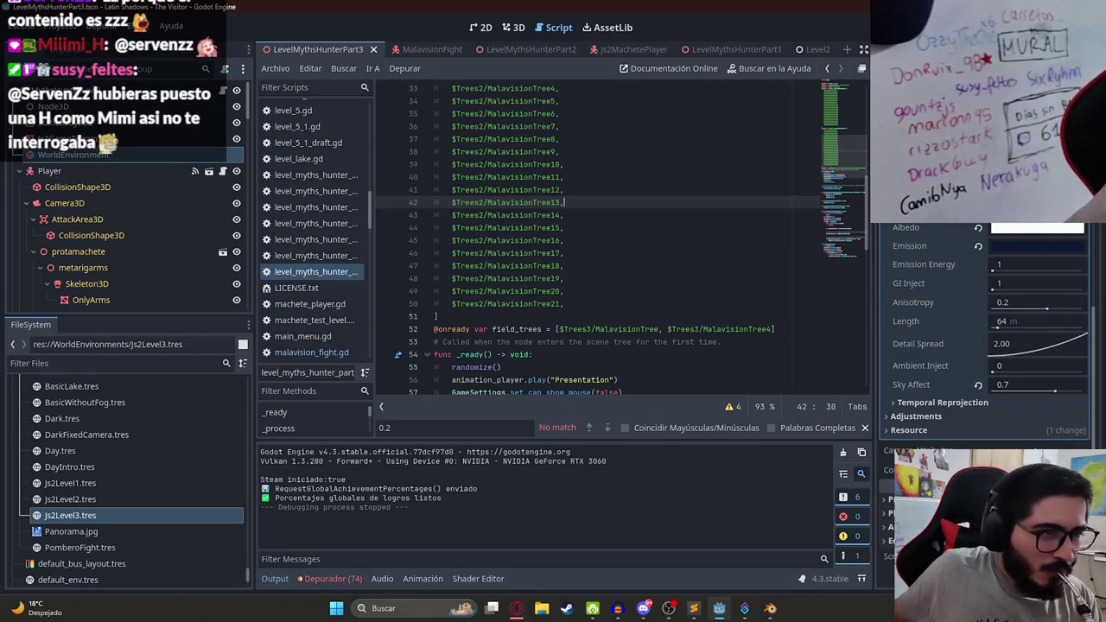
# Review lines 44–49 of the tree list, select the MalavisionTree16 line, and open the MalavisionFight script
pyautogui.click(638, 272)
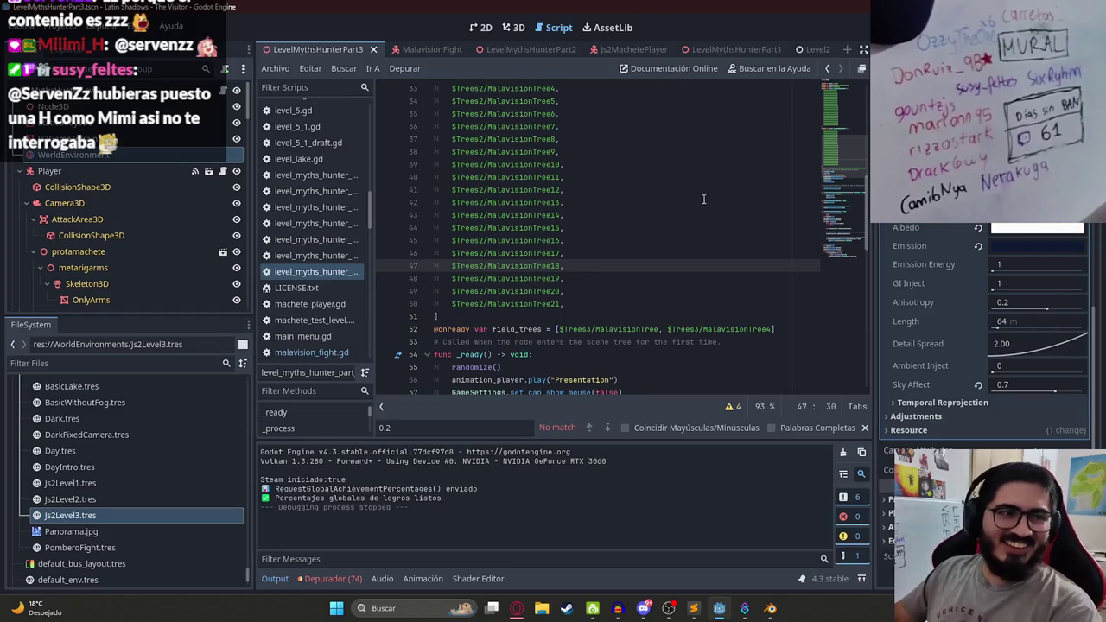
pyautogui.click(652, 226)
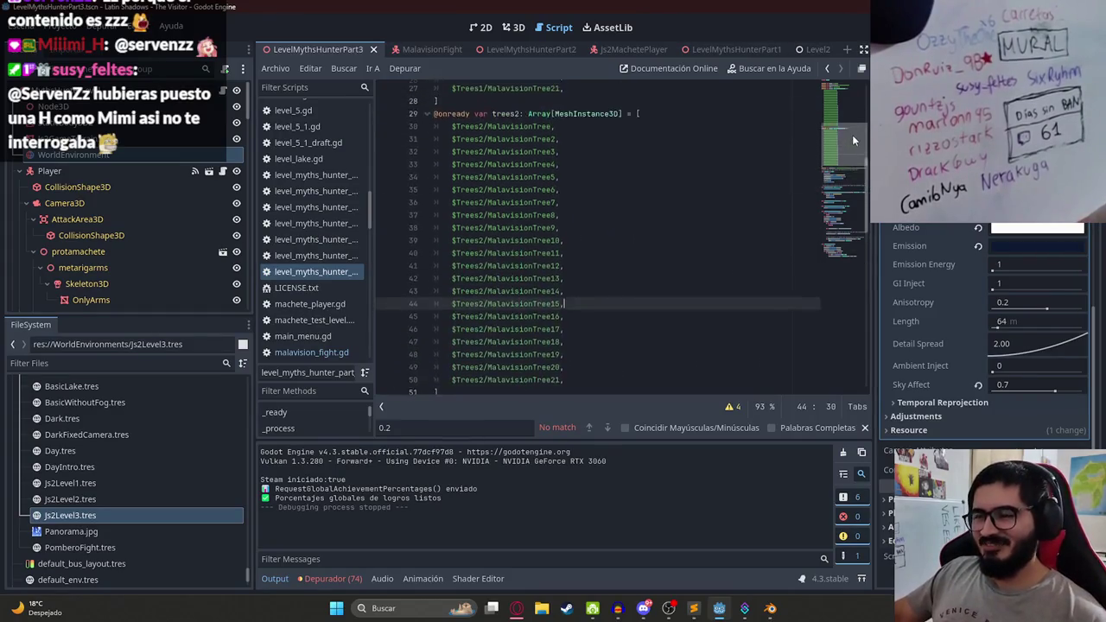
pyautogui.scroll(-2, 751, 222)
pyautogui.click(750, 222)
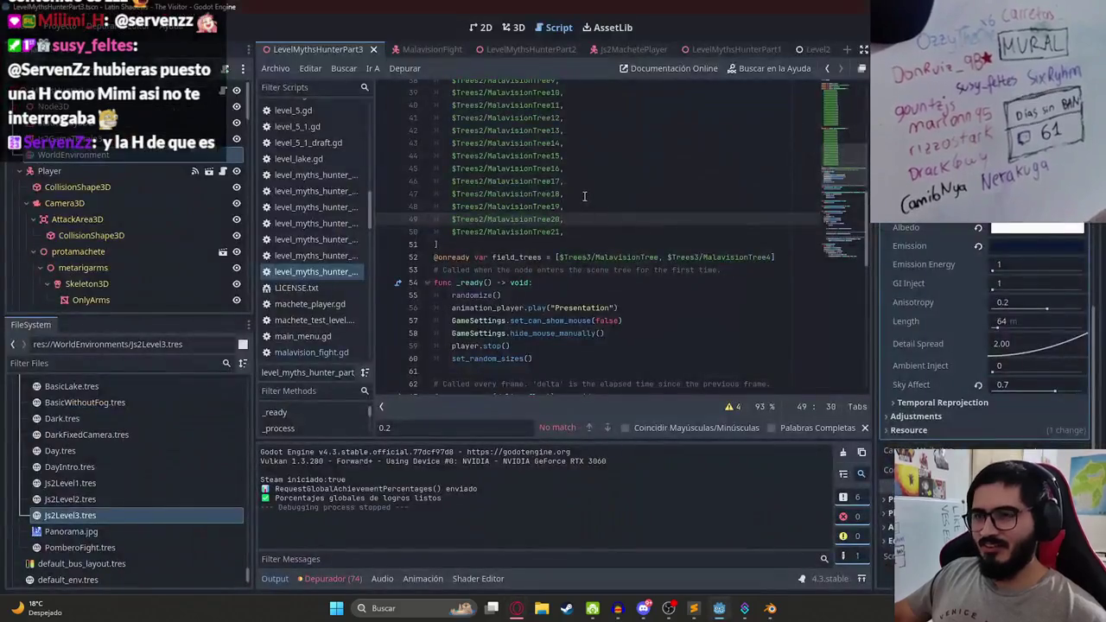
pyautogui.click(584, 196)
pyautogui.moveTo(827, 172); pyautogui.dragTo(567, 157)
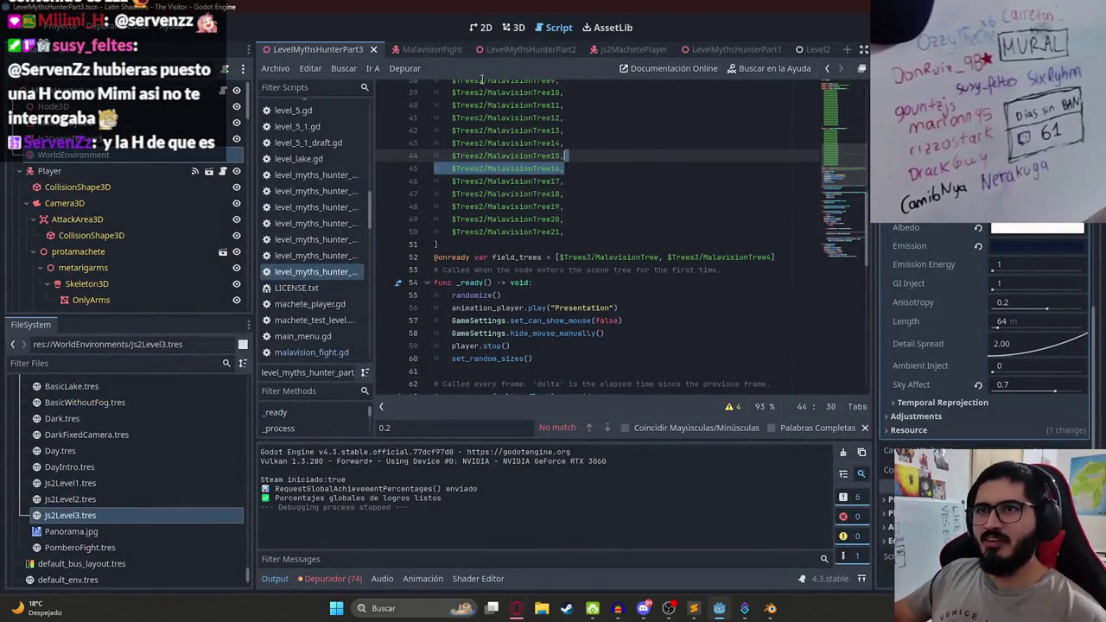
pyautogui.click(425, 50)
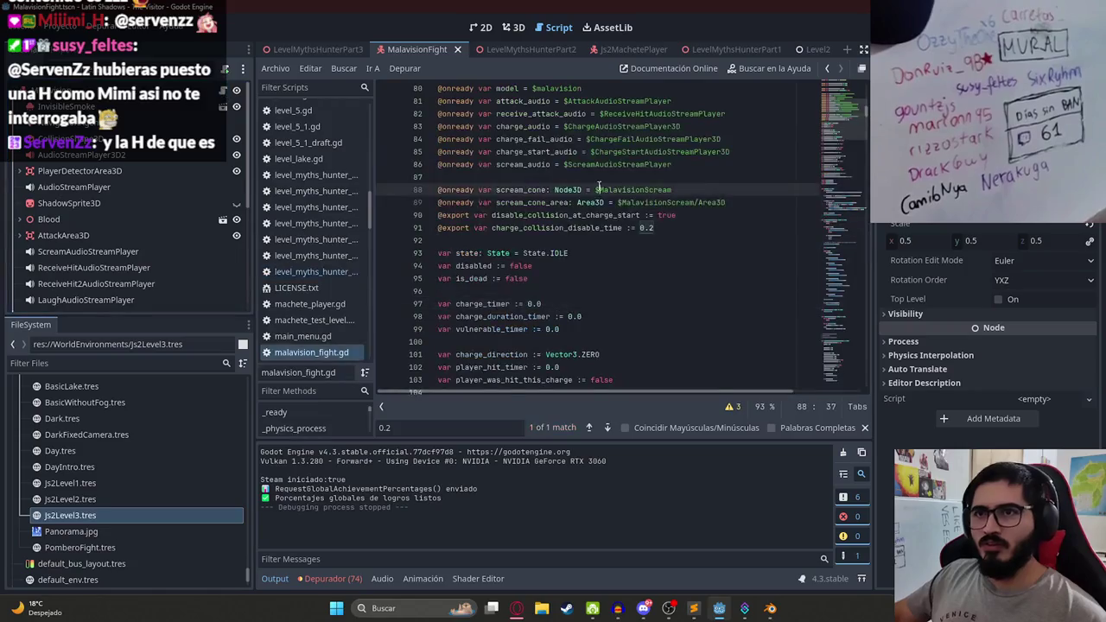
# Paste the boss script into the ChatGPT conversation in the browser and start the message
pyautogui.click(519, 609)
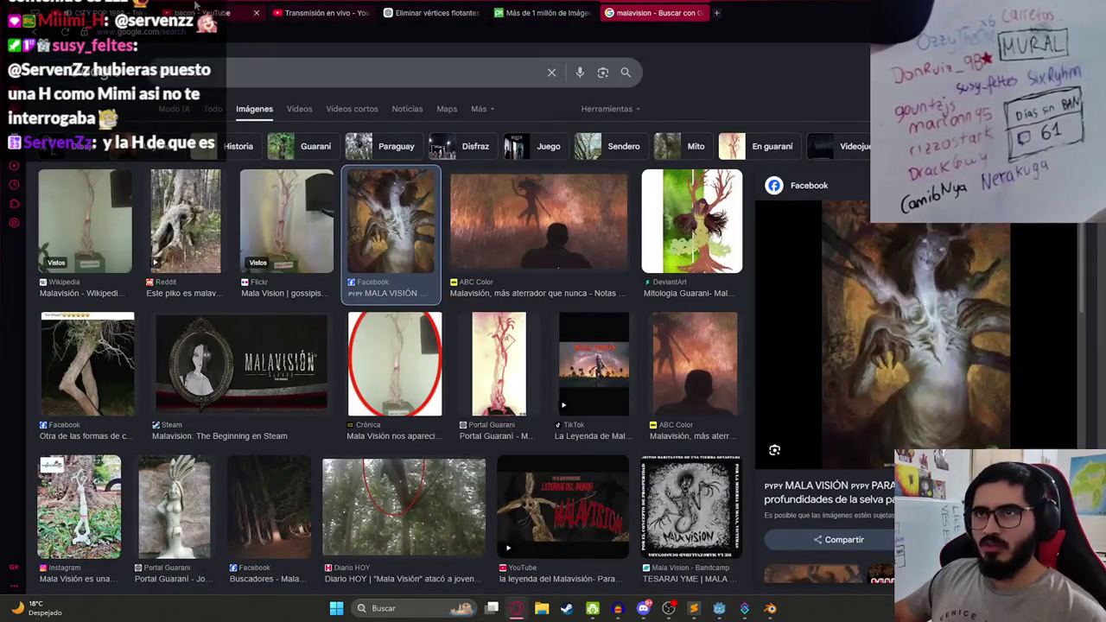
pyautogui.click(436, 12)
pyautogui.hotkey('ctrl', 'v')
pyautogui.write('A')
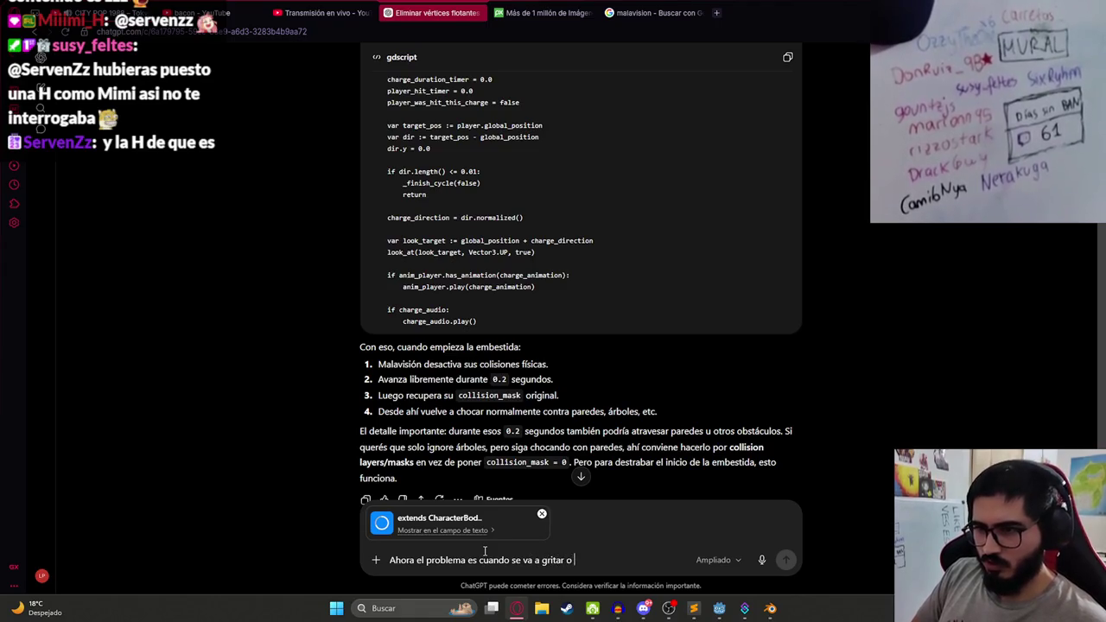
# Send ChatGPT the question about getting stuck on the tree: navigation mesh or straight line?
pyautogui.write('segunda fa')
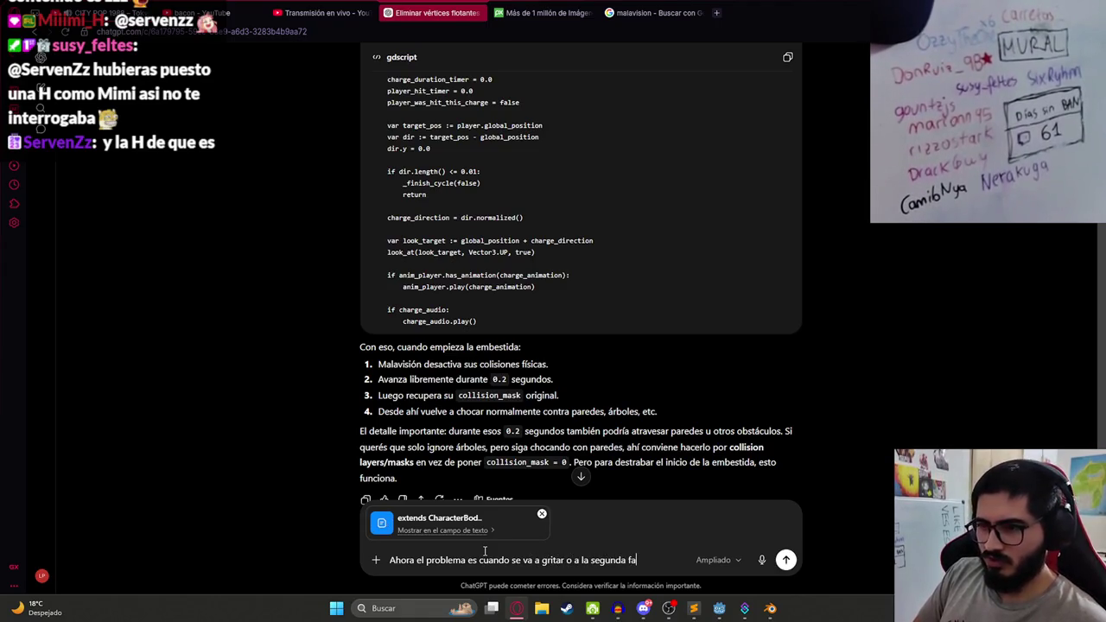
pyautogui.write('da rt')
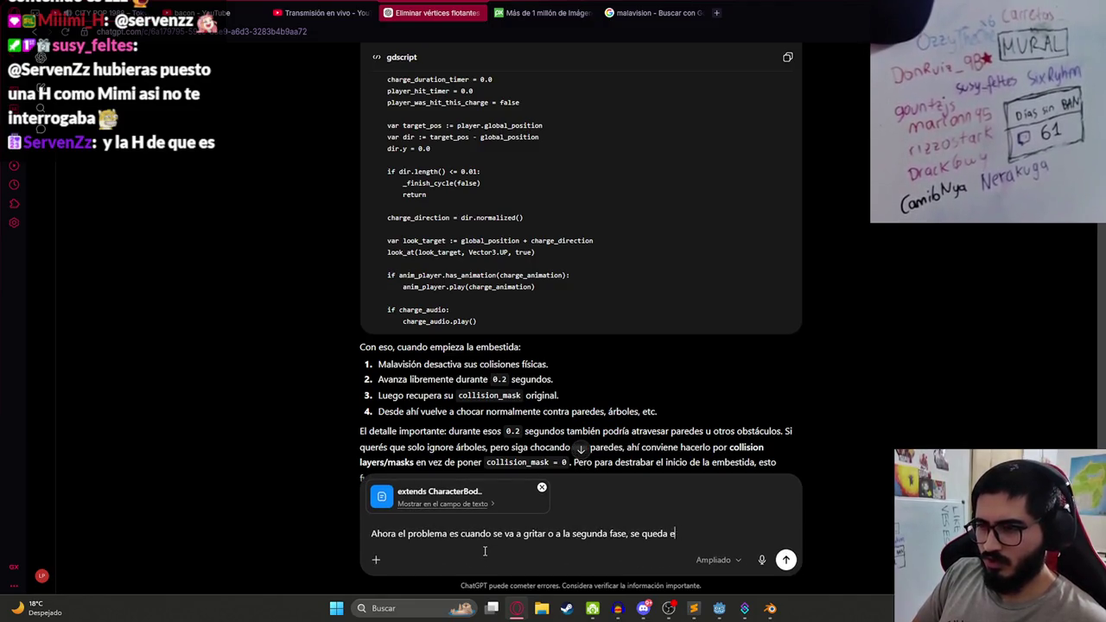
pyautogui.write('scada en el arbo')
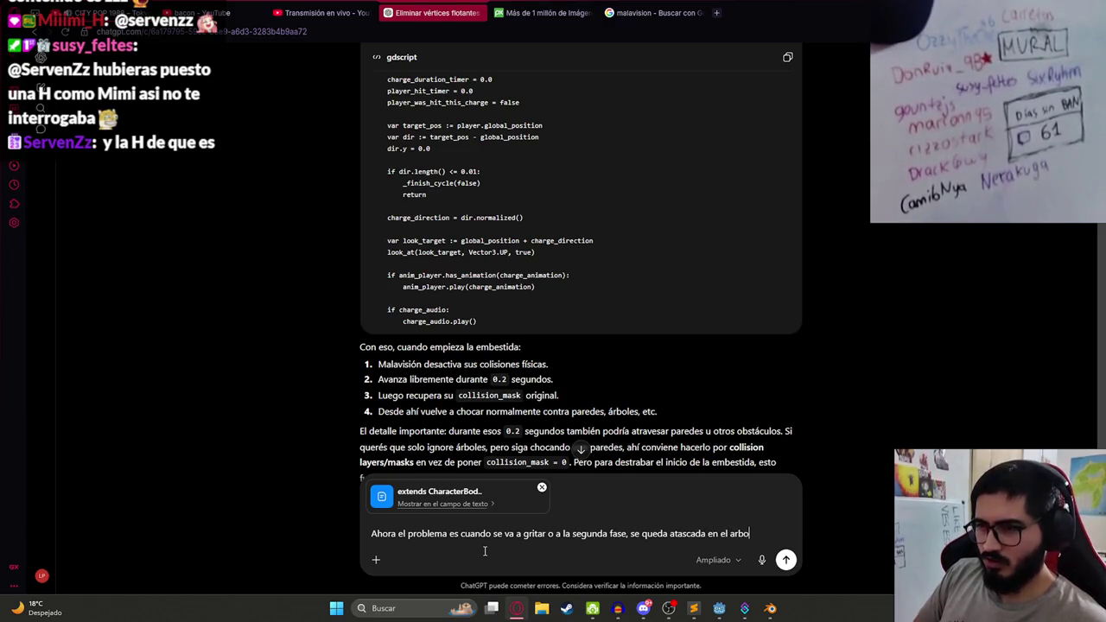
pyautogui.write(' el mesh navigation?')
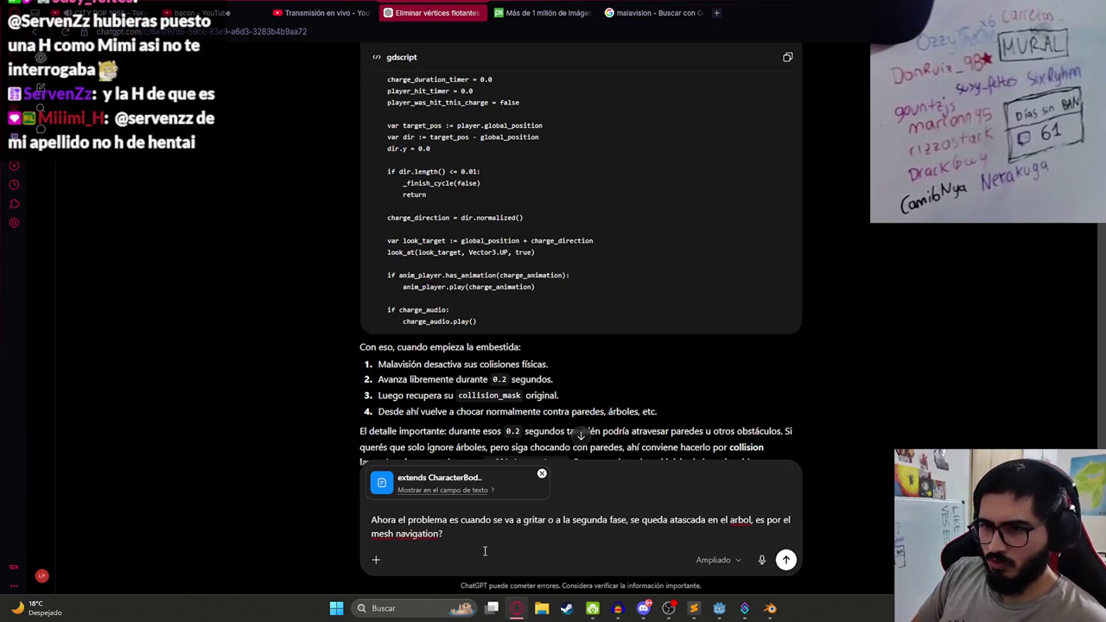
pyautogui.write('inea')
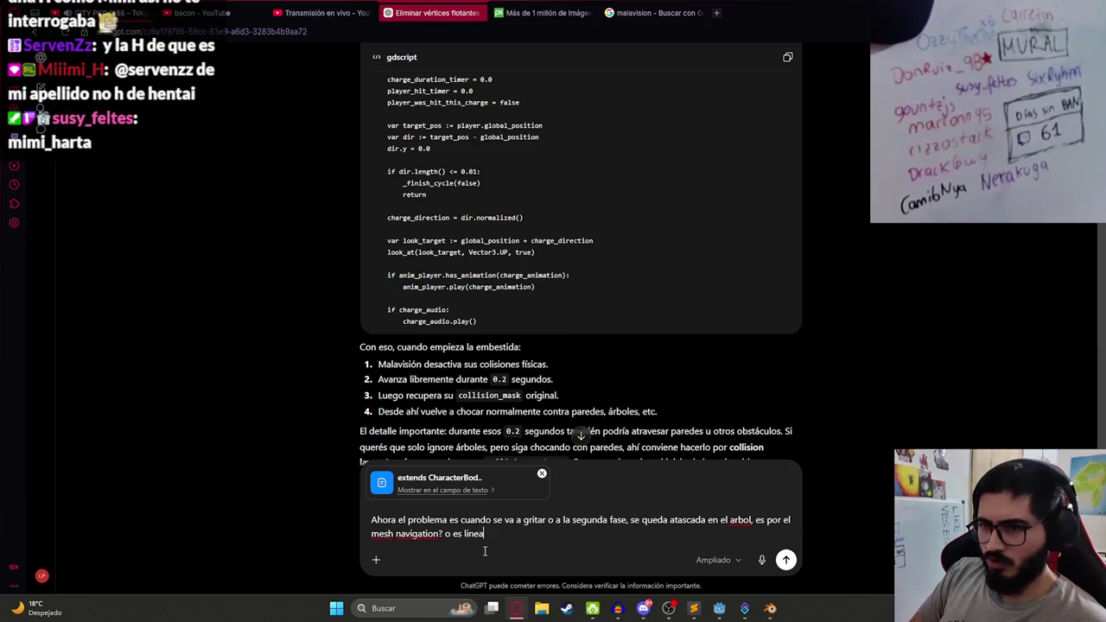
pyautogui.write('ese ')
pyautogui.write('slado?')
pyautogui.press('Return')
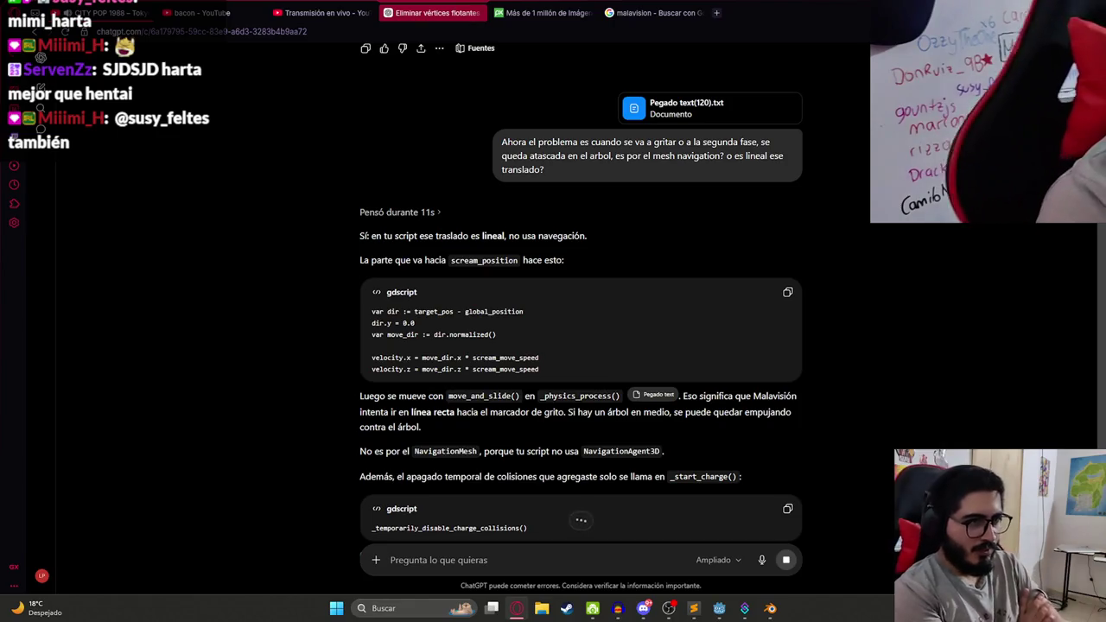
pyautogui.hotkey('ctrl', '1')
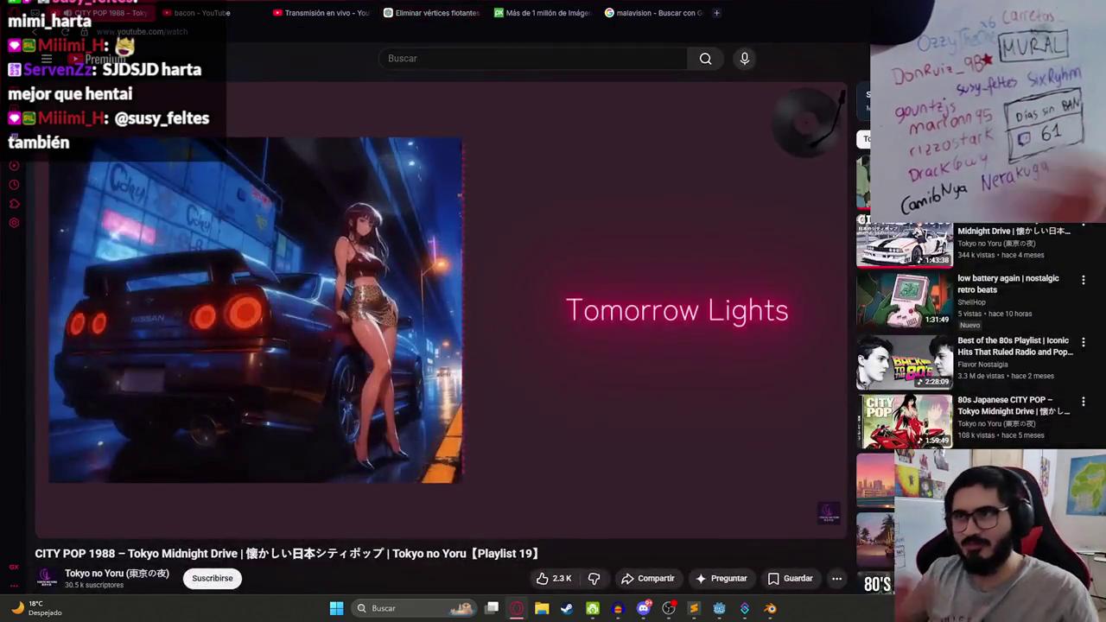
# Read ChatGPT's straight-line movement explanation and select its three suggested collision variable lines
pyautogui.click(420, 10)
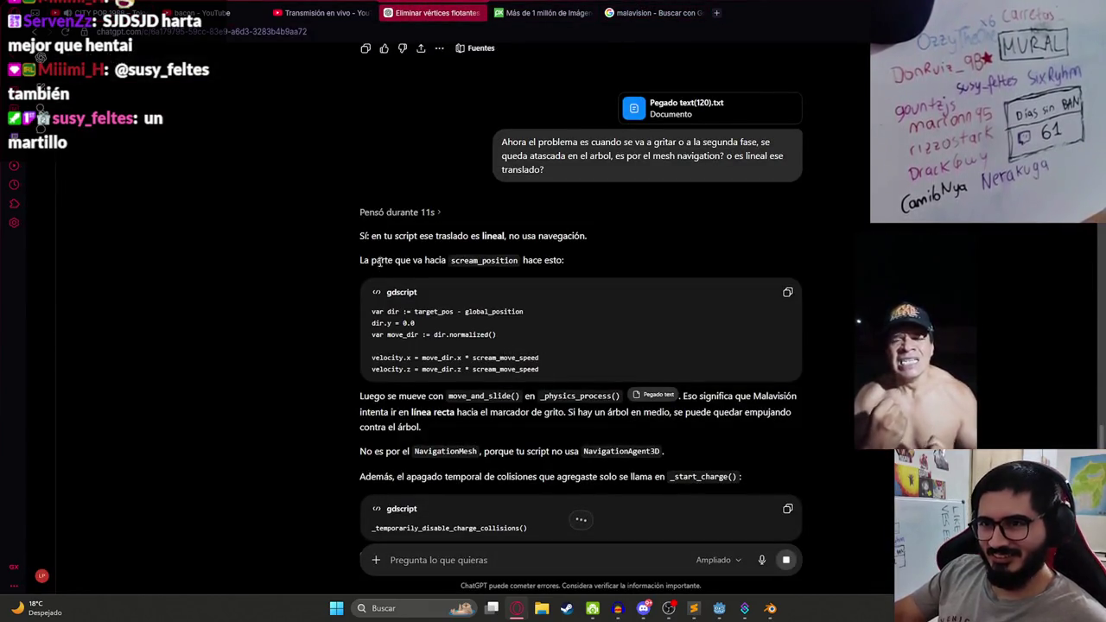
pyautogui.doubleClick(503, 261)
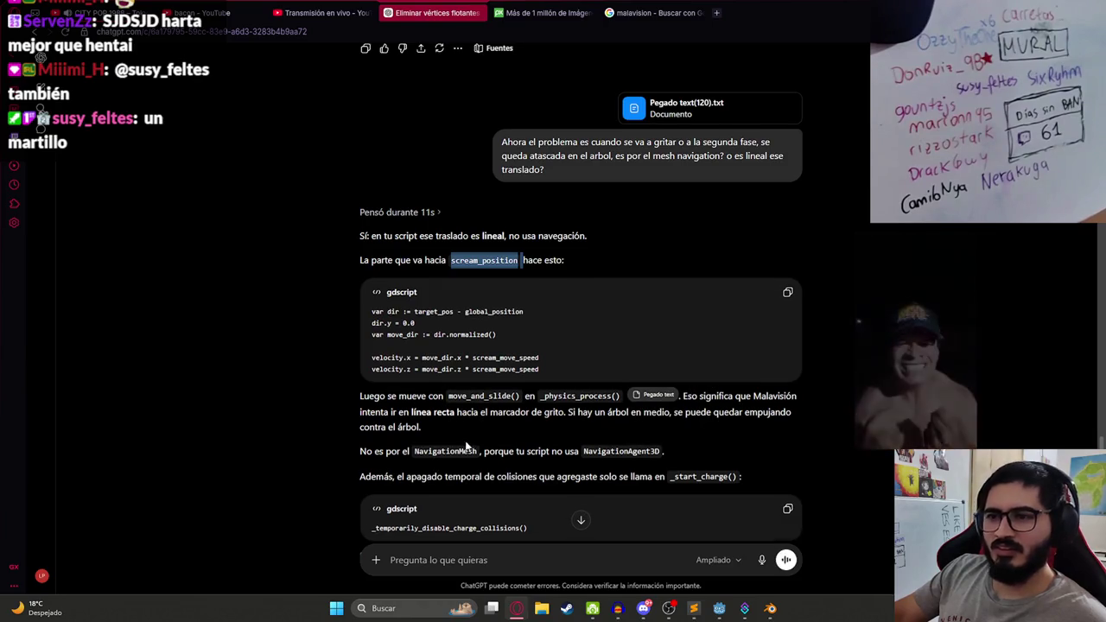
pyautogui.scroll(-3, 466, 446)
pyautogui.tripleClick(441, 278)
pyautogui.click(435, 324)
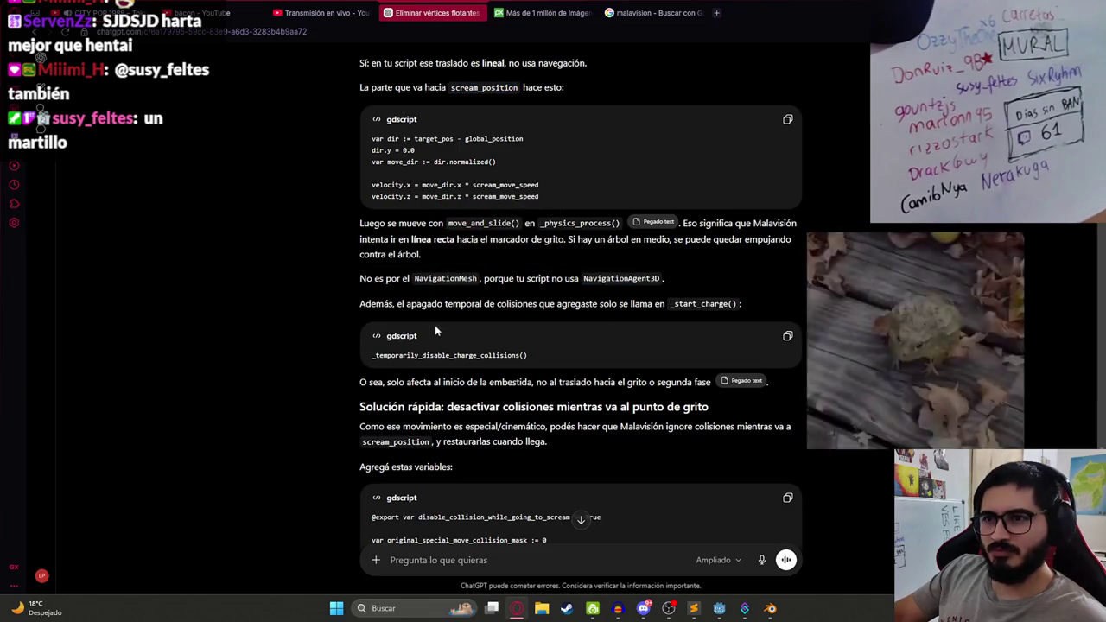
pyautogui.moveTo(383, 303); pyautogui.dragTo(480, 304)
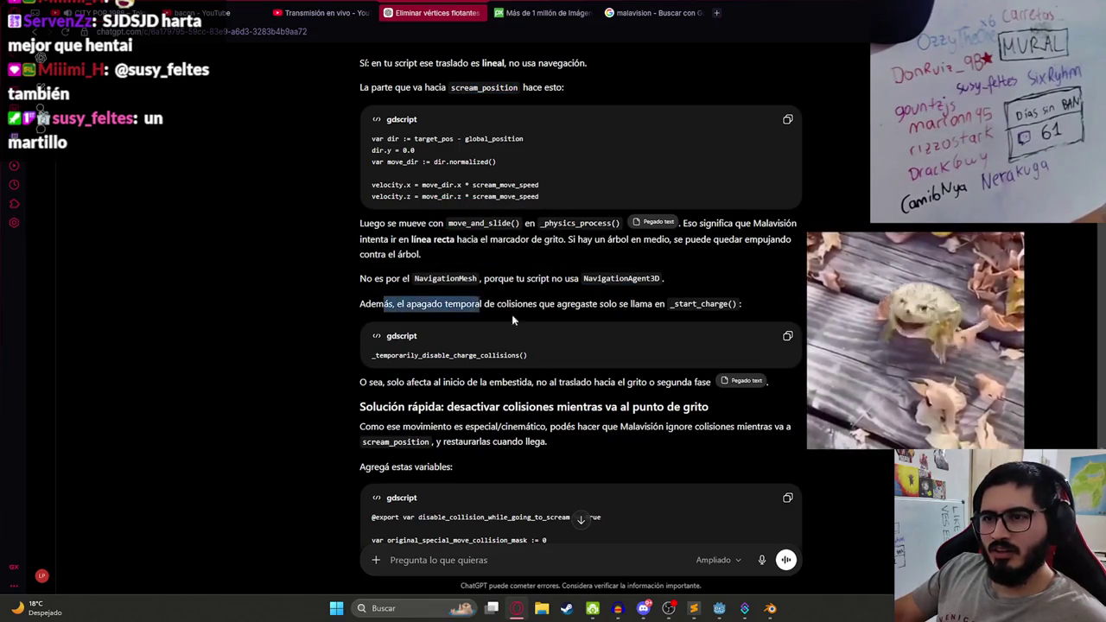
pyautogui.click(607, 361)
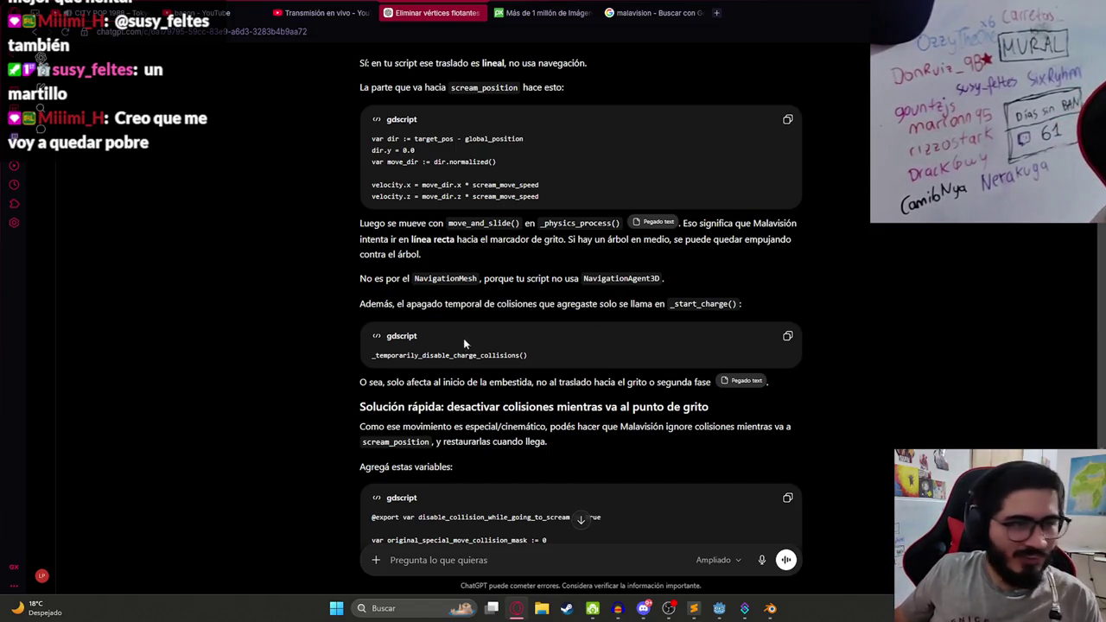
pyautogui.scroll(-2, 471, 398)
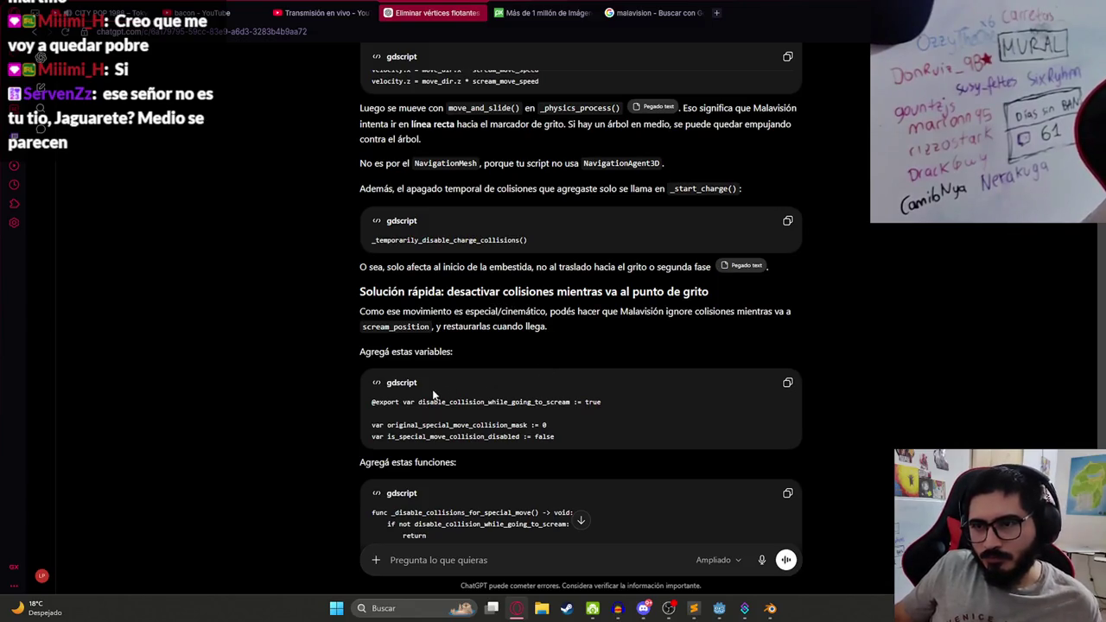
pyautogui.scroll(-2, 508, 328)
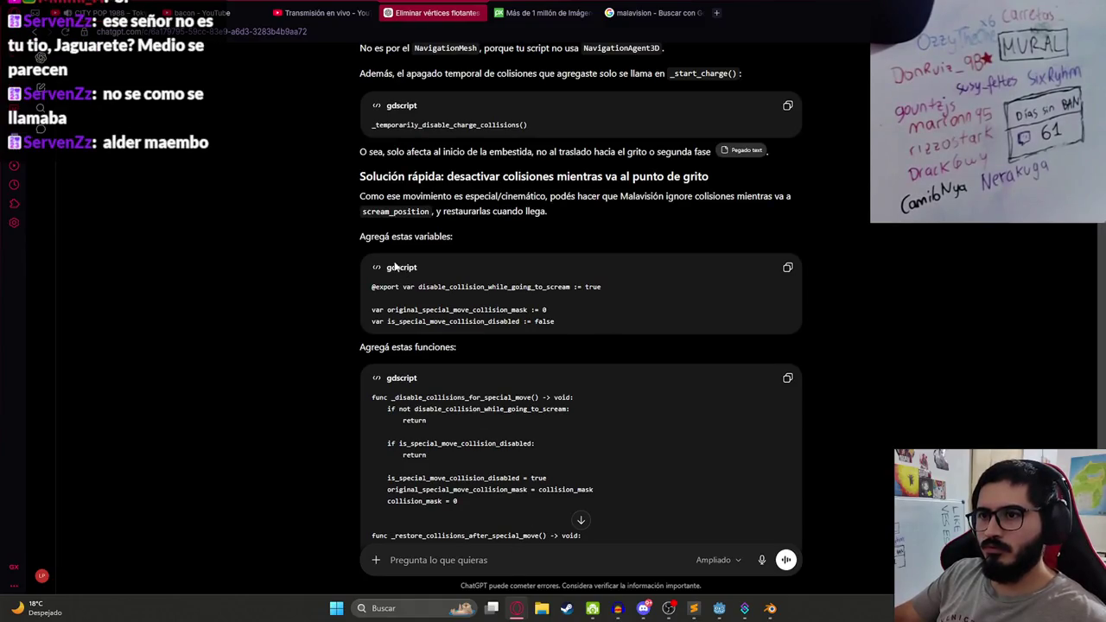
pyautogui.moveTo(580, 321); pyautogui.dragTo(357, 286)
pyautogui.hotkey('ctrl', 'c')
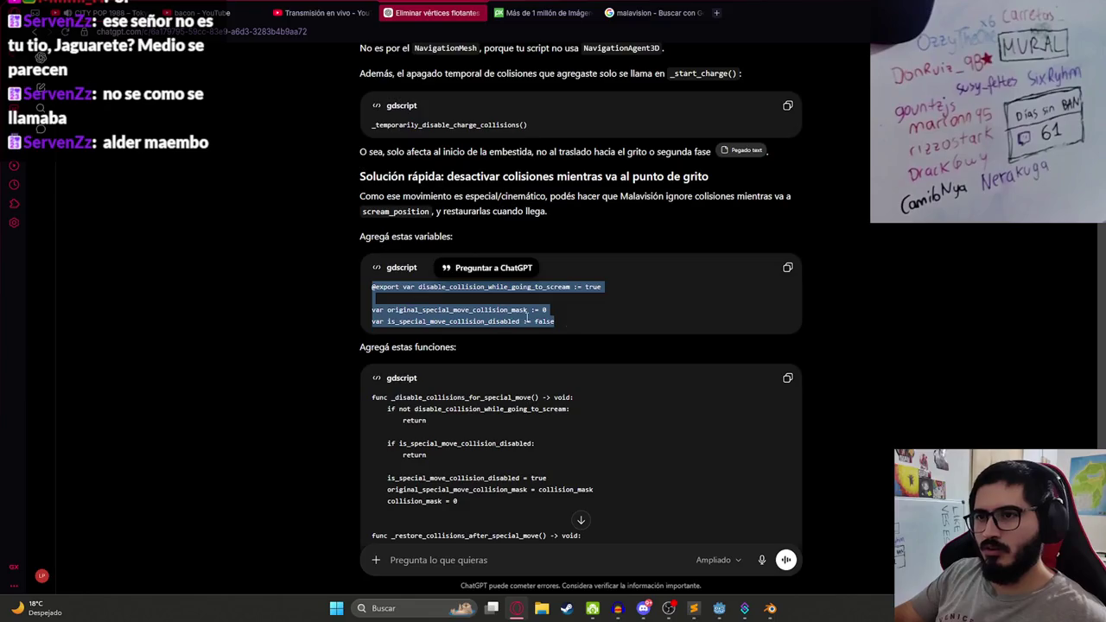
# Paste the three new collision variables below the charge settings at line 92
pyautogui.hotkey('alt', 'Tab')
pyautogui.moveTo(852, 140); pyautogui.dragTo(853, 95)
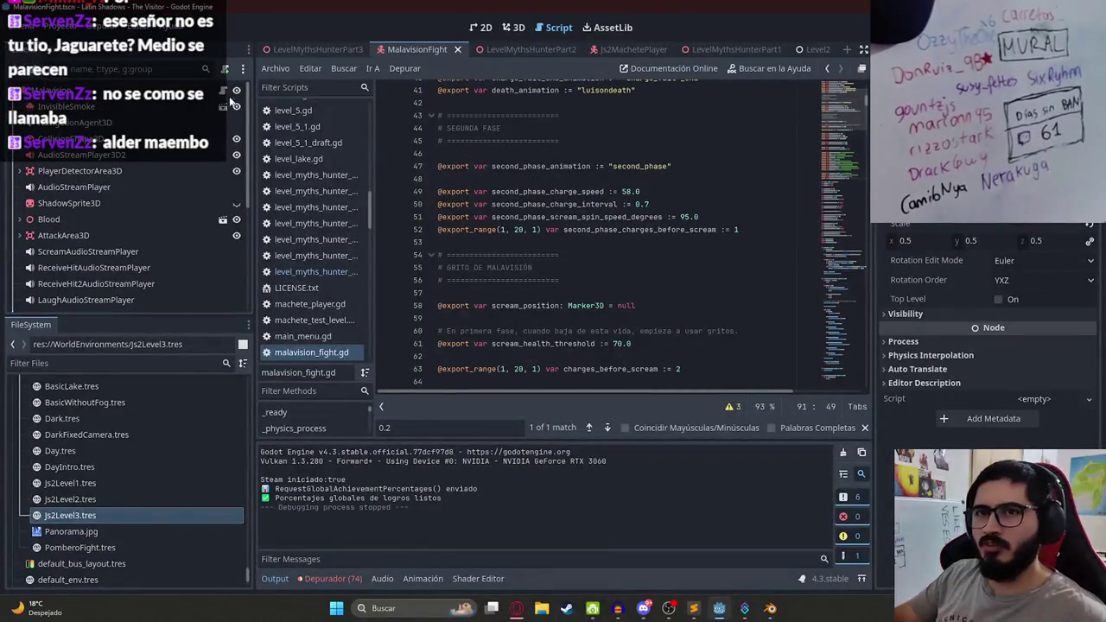
pyautogui.scroll(-13, 845, 119)
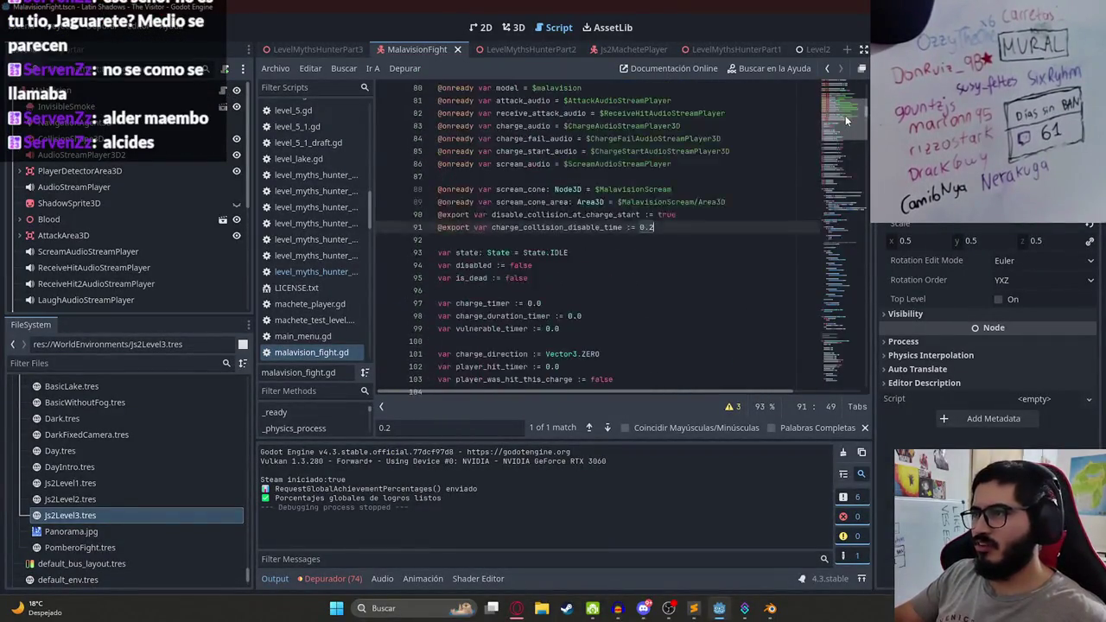
pyautogui.hotkey('ctrl', 'v')
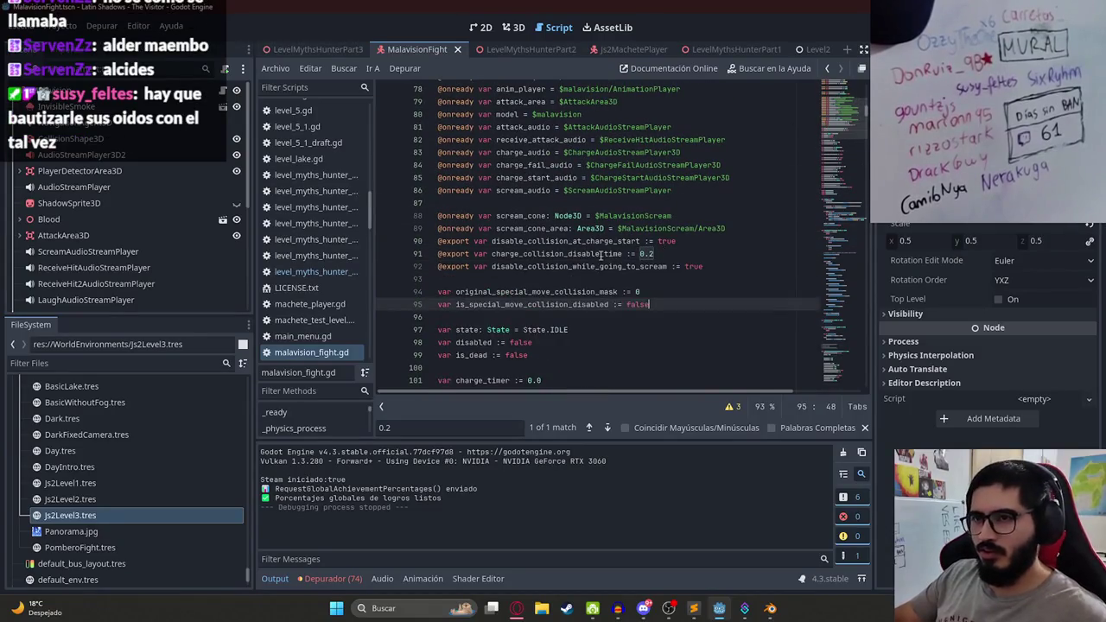
pyautogui.click(527, 267)
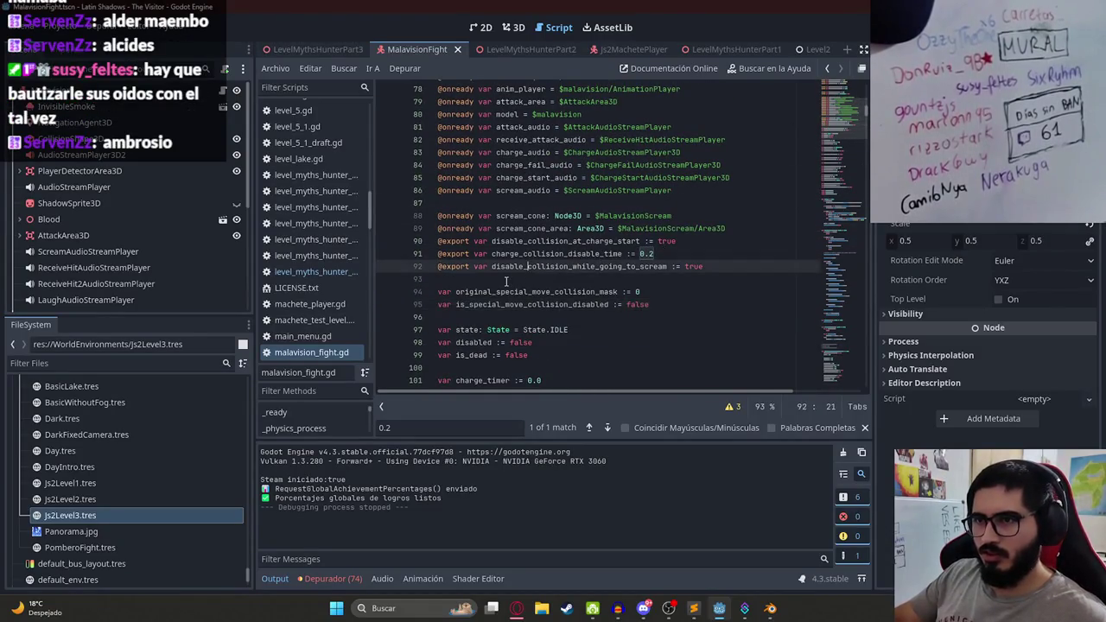
# Append ChatGPT's two collision helper functions, disable and restore, to the end of the script
pyautogui.hotkey('alt', 'Tab')
pyautogui.scroll(-3, 511, 260)
pyautogui.click(511, 260)
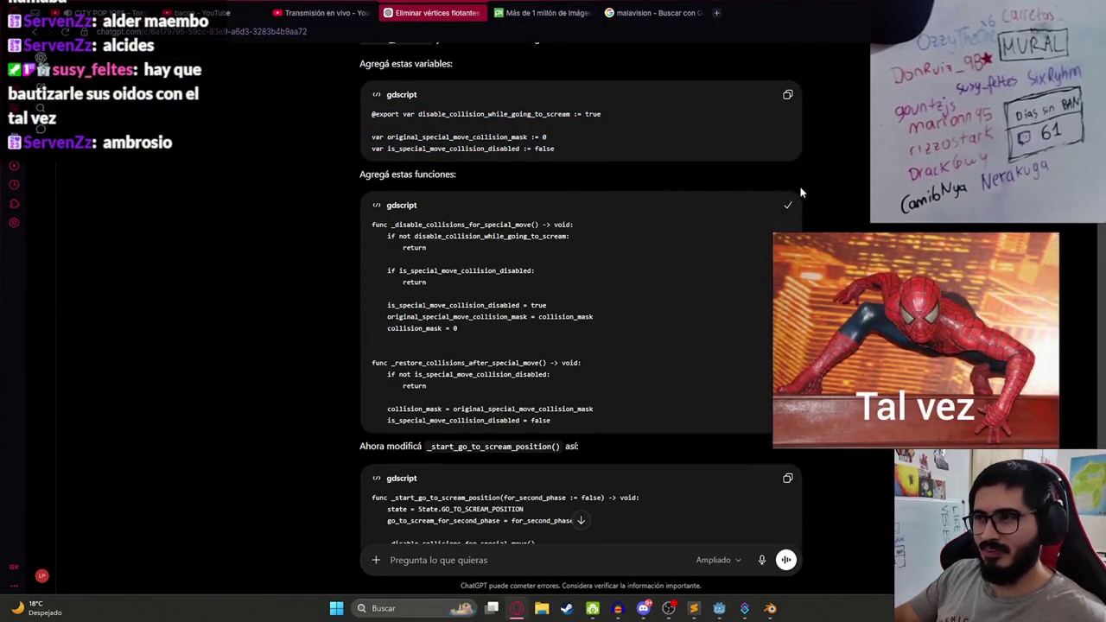
pyautogui.hotkey('alt', 'Tab')
pyautogui.write('func _disable_collisions_for_special_move() -> void: \tif not disable_collision_while_going_to_scream: \t\treturn  \tif is_special_move_collision_disabled: \t\treturn  \tis_special_move_collision_disabled = true \toriginal_special_move_collision_mask = collision_mask \tcollision_mask = 0   func _restore_collisions_after_special_move() -> void: \tif not is_special_move_collision_disabled: \t\treturn  \tcollision_mask = original_special_move_collision_mask \tis_special_move_collision_disabled = false')
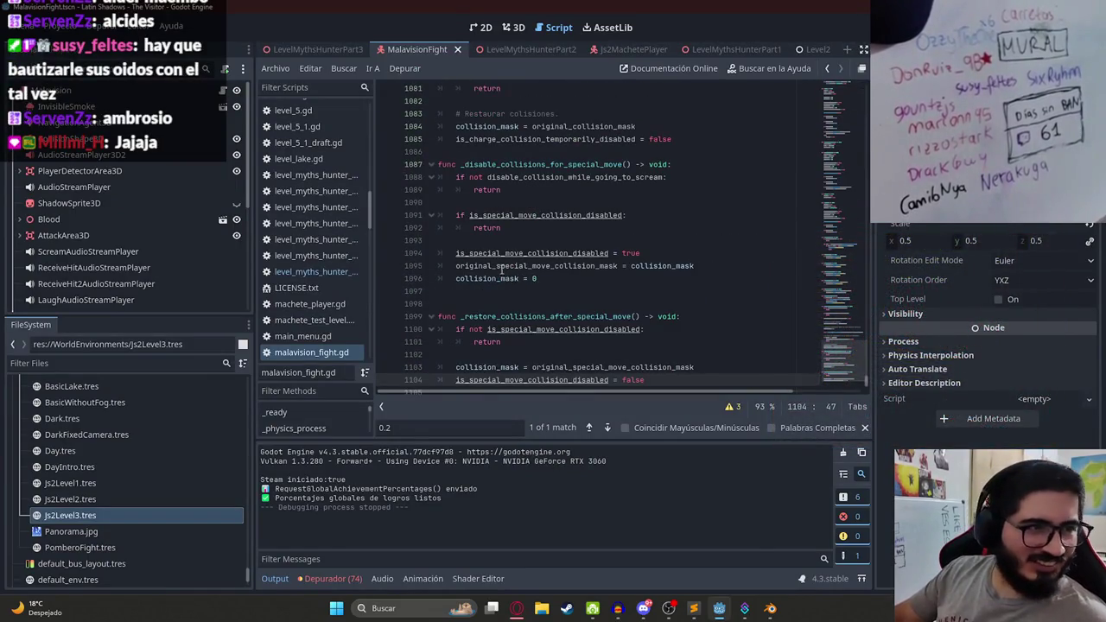
pyautogui.click(567, 304)
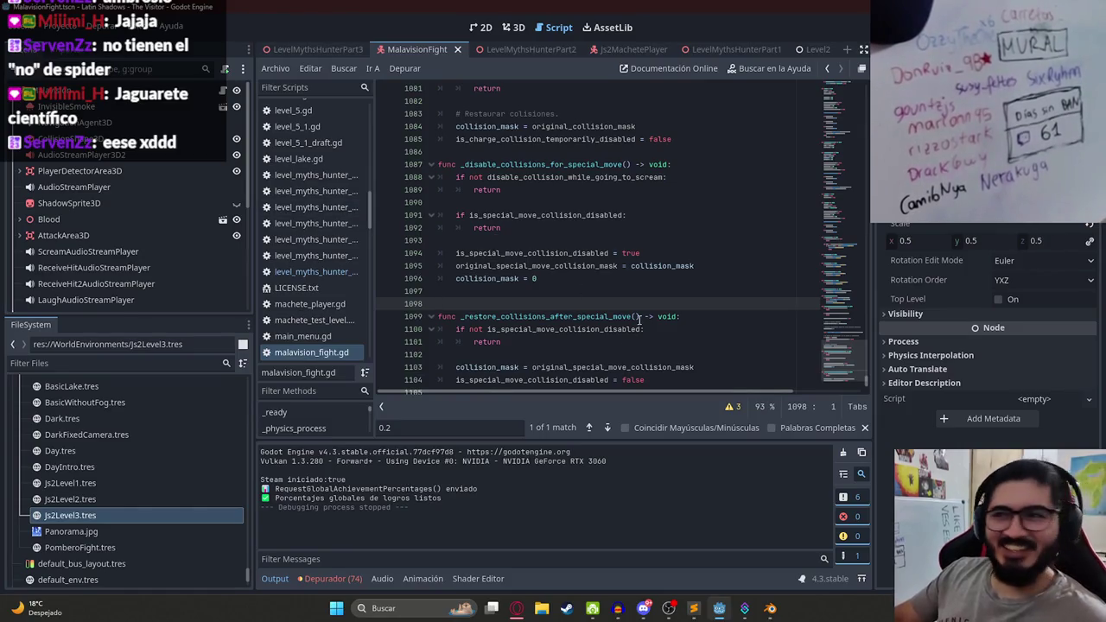
pyautogui.hotkey('alt', 'Tab')
pyautogui.scroll(-2, 454, 301)
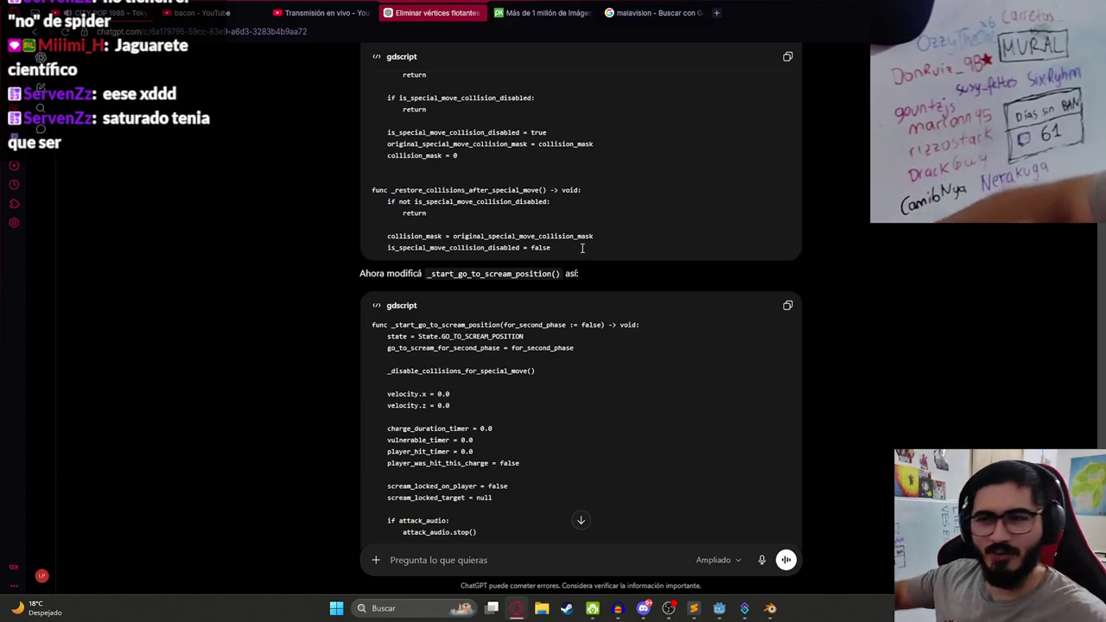
# Locate the _start_go_to_scream_position function in malavision_fight.gd
pyautogui.scroll(1, 530, 314)
pyautogui.doubleClick(480, 331)
pyautogui.hotkey('ctrl', 'c')
pyautogui.hotkey('alt', 'Tab')
pyautogui.hotkey('ctrl', 'f')
pyautogui.hotkey('ctrl', 'v')
pyautogui.keyDown('ctrl'); pyautogui.click(567, 229); pyautogui.keyUp('ctrl')
pyautogui.scroll(-3, 566, 232)
# Replace _start_go_to_scream_position with ChatGPT's revised collision-disabling version and save
pyautogui.hotkey('alt', 'Tab')
pyautogui.scroll(-3, 553, 285)
pyautogui.click(787, 190)
pyautogui.scroll(-2, 596, 276)
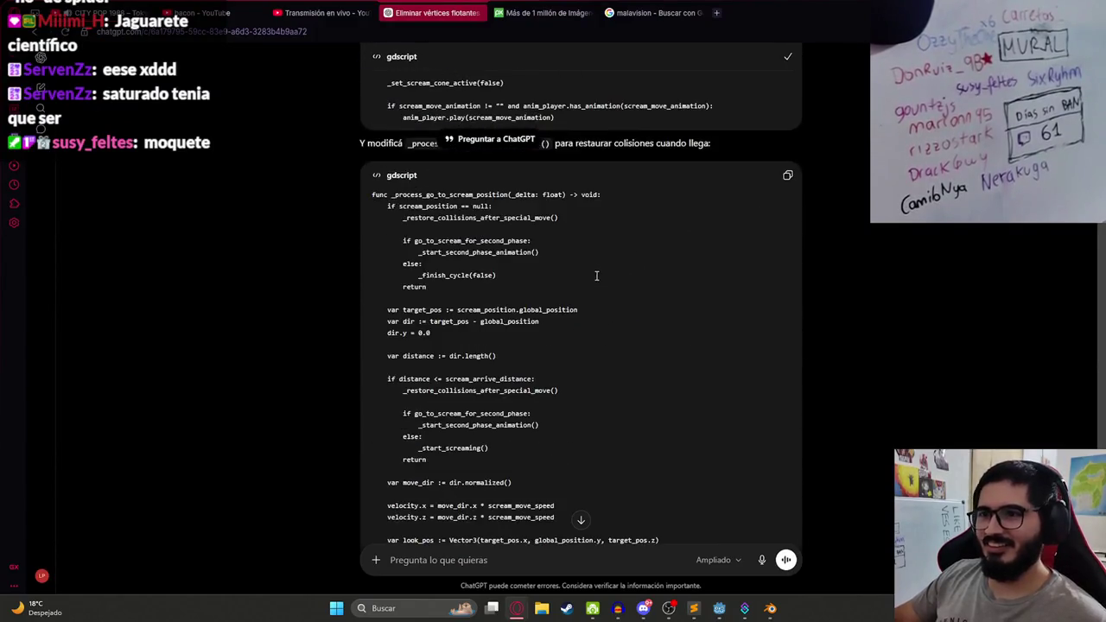
pyautogui.scroll(5, 596, 275)
pyautogui.hotkey('alt', 'Tab')
pyautogui.click(451, 143)
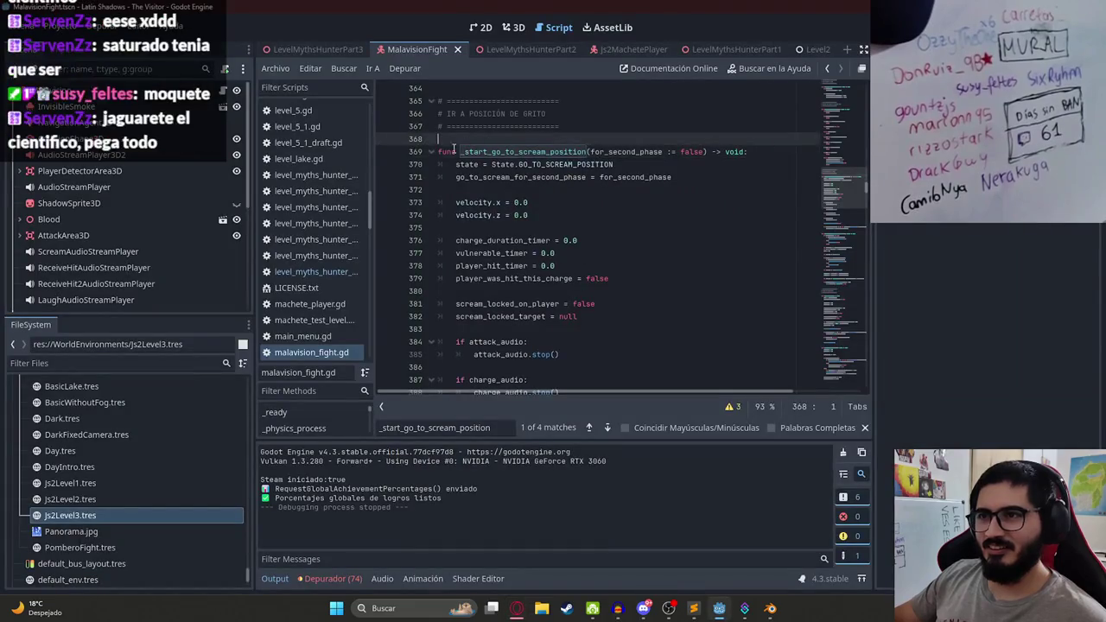
pyautogui.moveTo(438, 151)
pyautogui.mouseDown()
pyautogui.moveTo(501, 216)
pyautogui.moveTo(532, 297)
pyautogui.moveTo(686, 346)
pyautogui.mouseUp()
pyautogui.hotkey('ctrl', 'v')
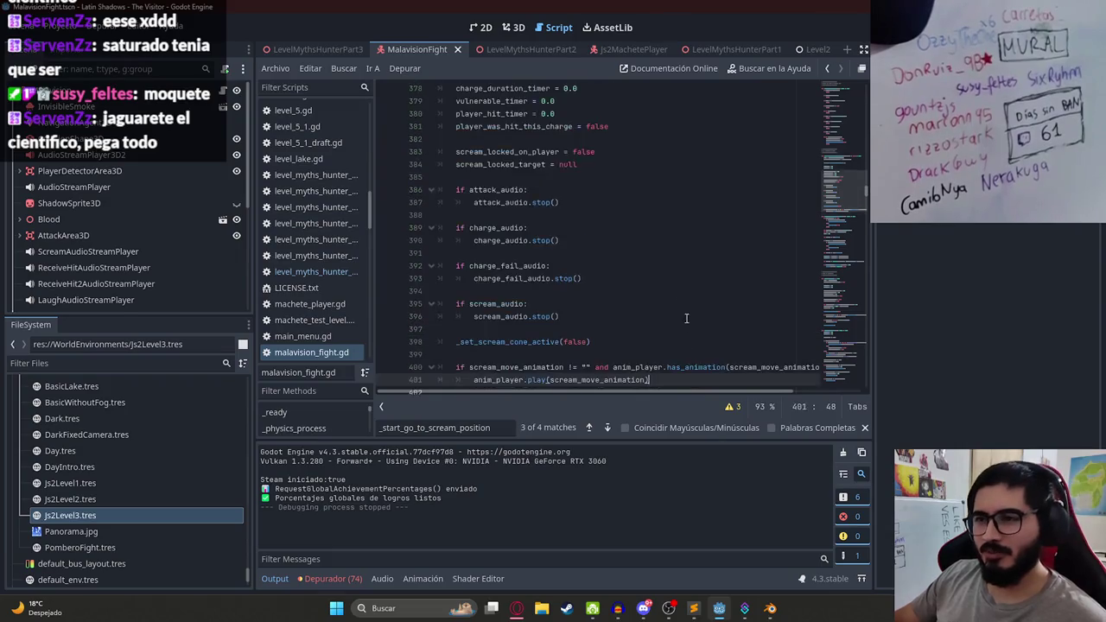
pyautogui.hotkey('ctrl', 's')
# Replace _process_go_to_scream_position with the revised version that restores collisions, then save
pyautogui.hotkey('alt', 'Tab')
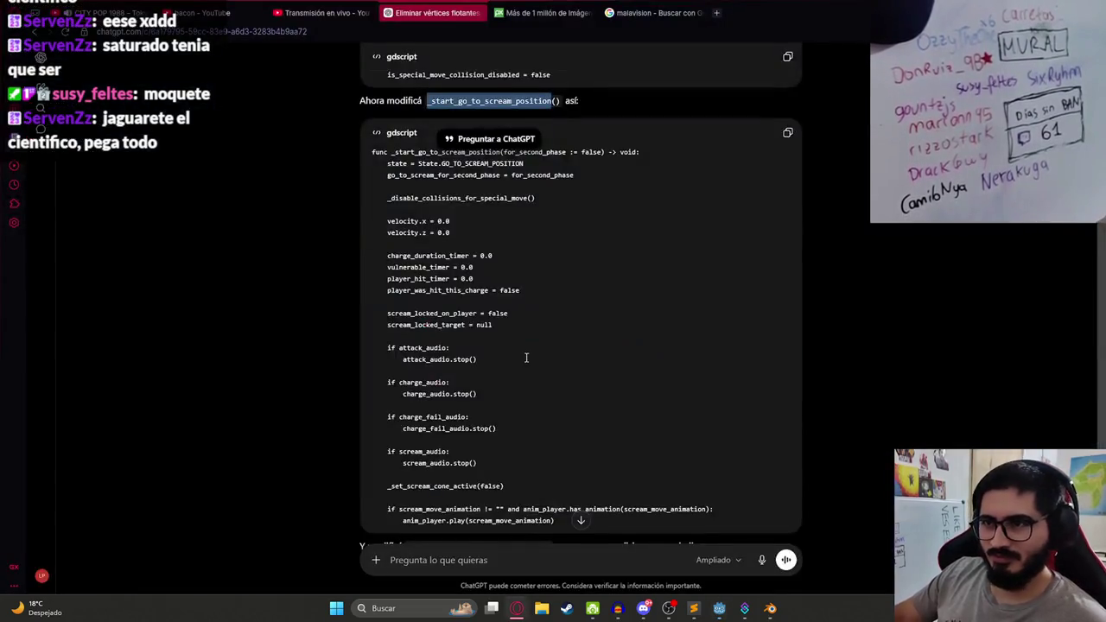
pyautogui.scroll(-5, 490, 294)
pyautogui.doubleClick(467, 201)
pyautogui.hotkey('ctrl', 'c')
pyautogui.hotkey('alt', 'Tab')
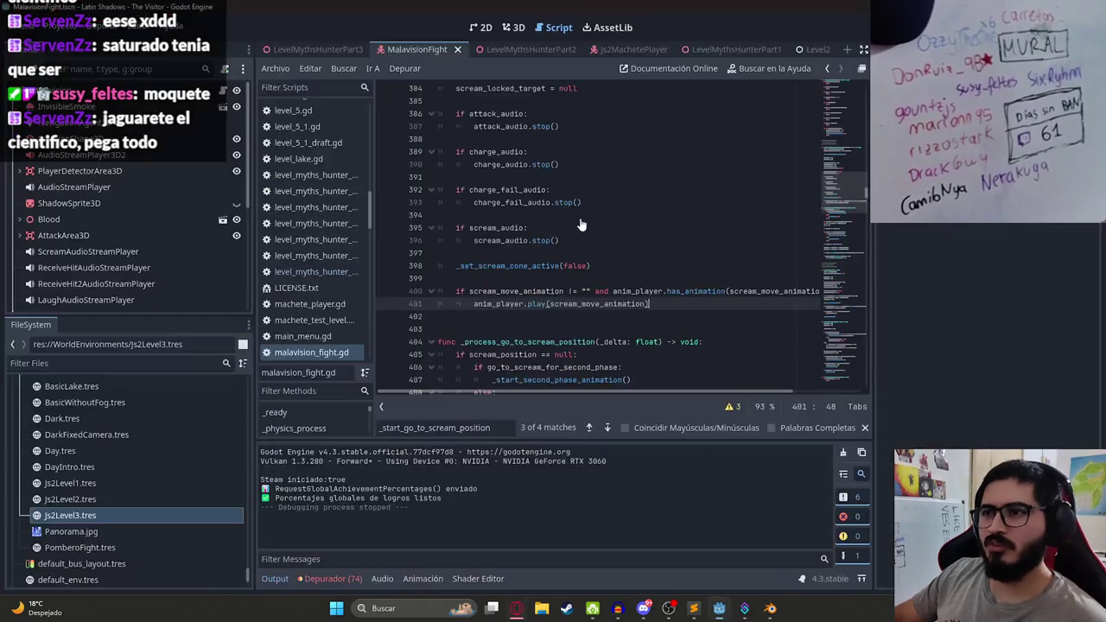
pyautogui.hotkey('ctrl', 'f')
pyautogui.hotkey('ctrl', 'v')
pyautogui.hotkey('alt', 'Tab')
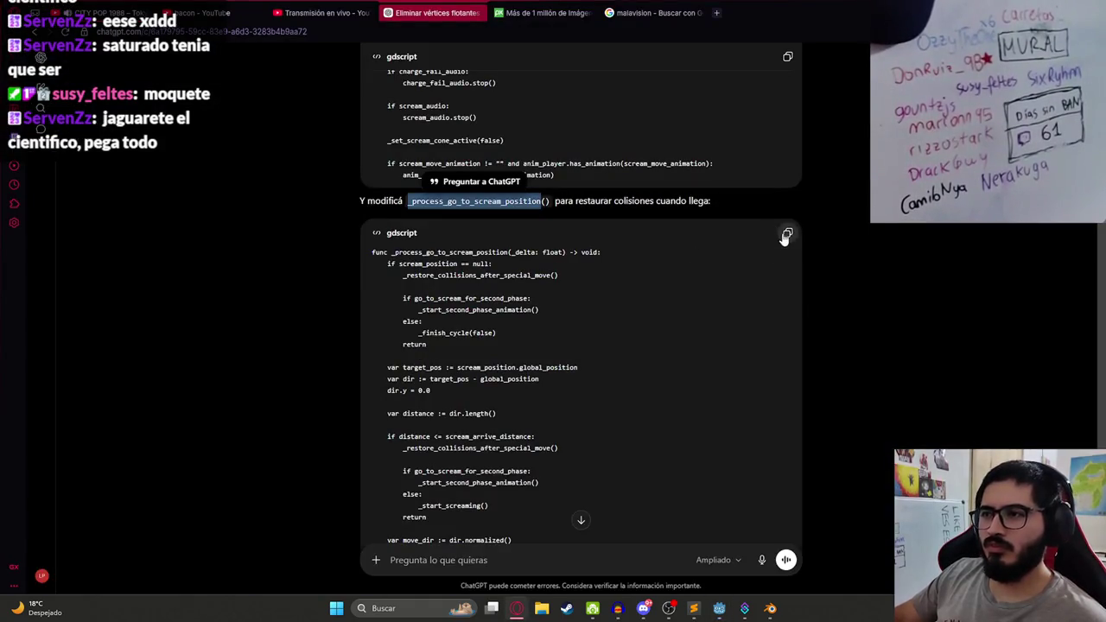
pyautogui.click(786, 230)
pyautogui.hotkey('alt', 'Tab')
pyautogui.moveTo(438, 227)
pyautogui.mouseDown()
pyautogui.moveTo(484, 263)
pyautogui.moveTo(472, 304)
pyautogui.moveTo(517, 324)
pyautogui.moveTo(518, 338)
pyautogui.moveTo(556, 319)
pyautogui.mouseUp()
pyautogui.hotkey('ctrl', 'v')
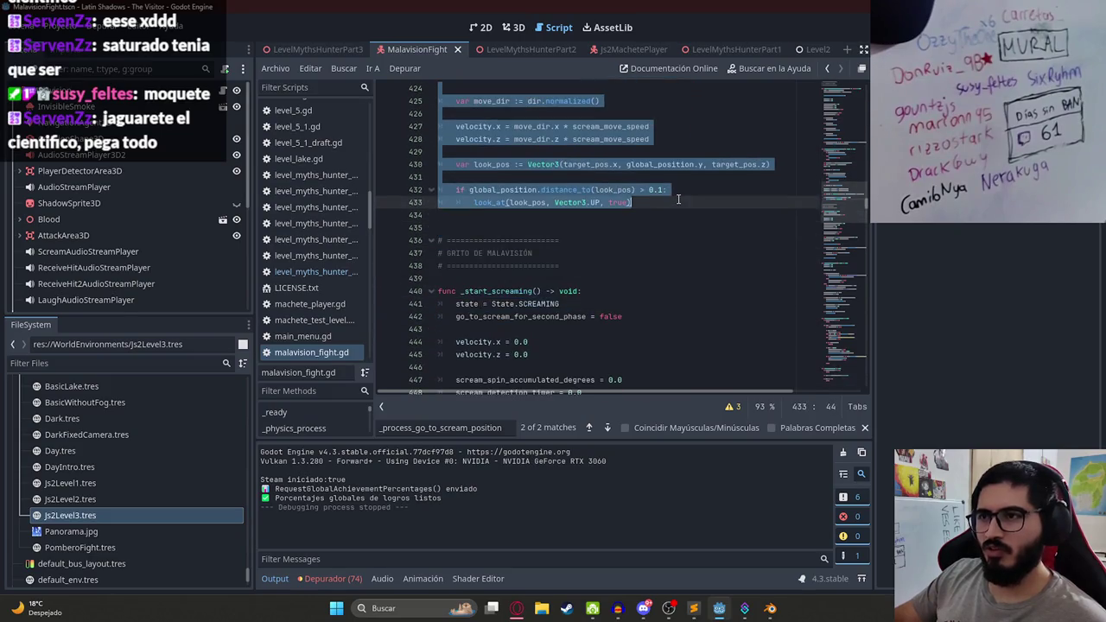
pyautogui.hotkey('ctrl', 's')
# Select the _restore_collisions_after_special_move() line in ChatGPT's safety advice
pyautogui.scroll(3, 654, 267)
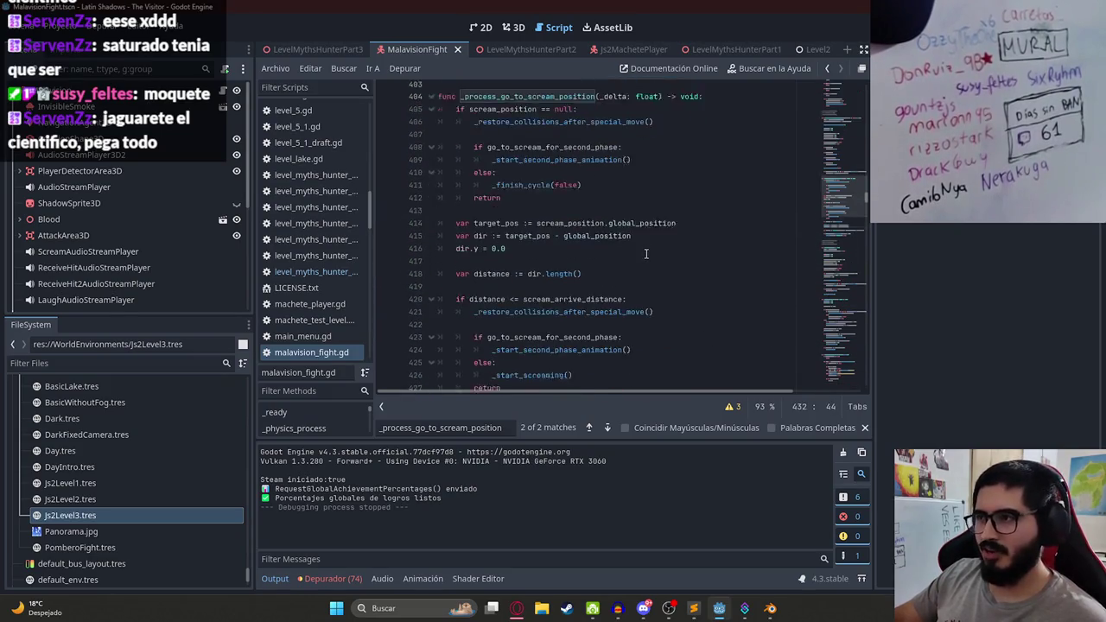
pyautogui.hotkey('alt', 'Tab')
pyautogui.scroll(-5, 574, 243)
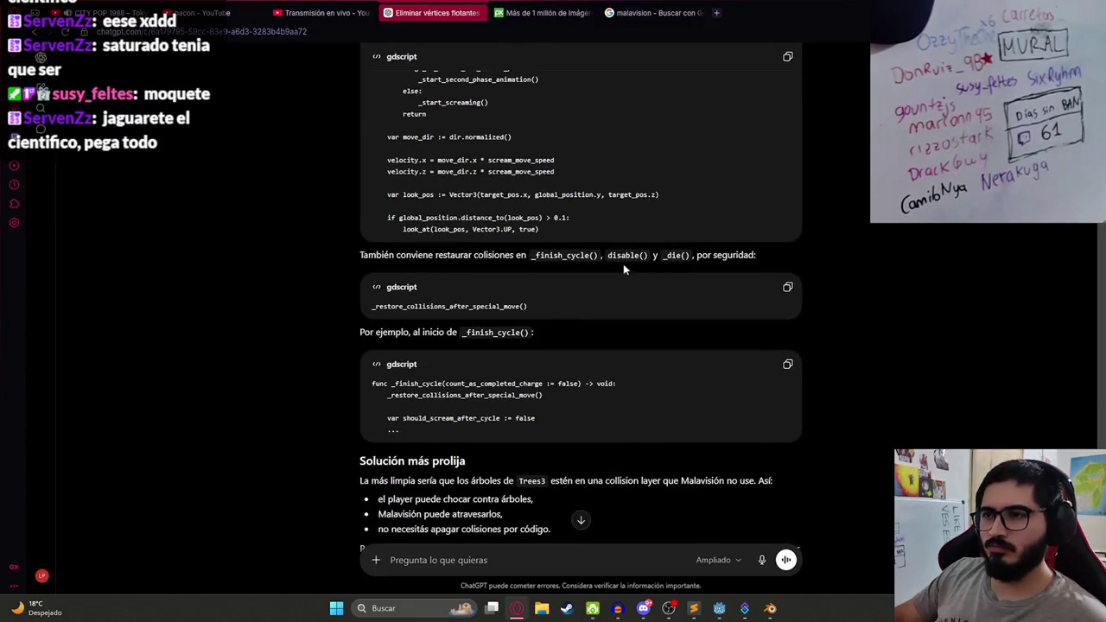
pyautogui.moveTo(579, 306); pyautogui.dragTo(352, 313)
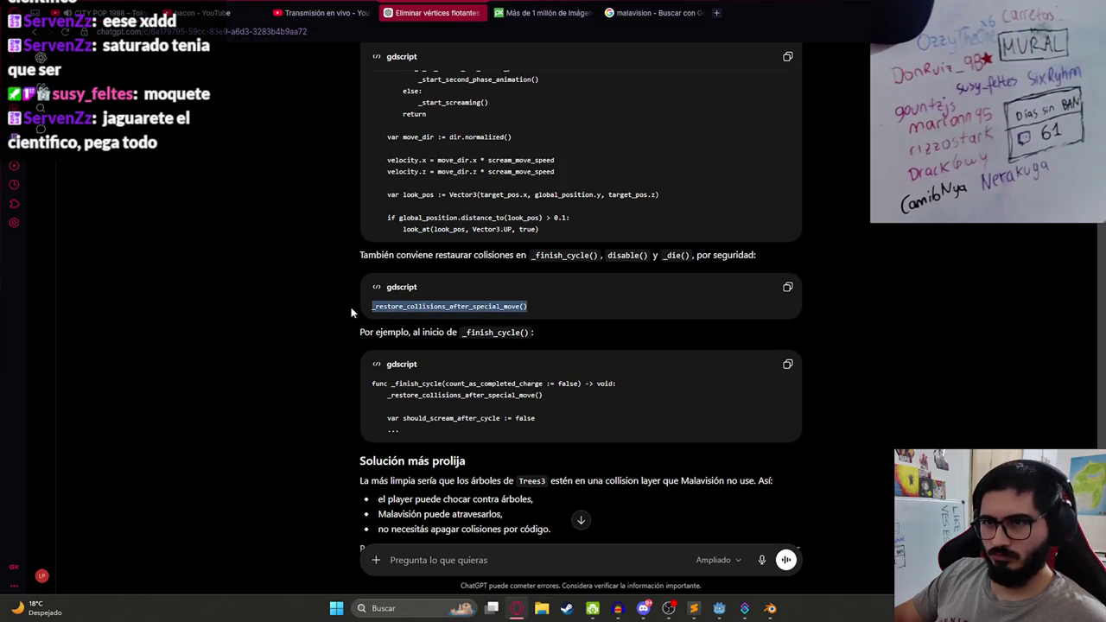
# Send 'pasamelo completo' to ChatGPT to get the full updated boss script
pyautogui.click(516, 310)
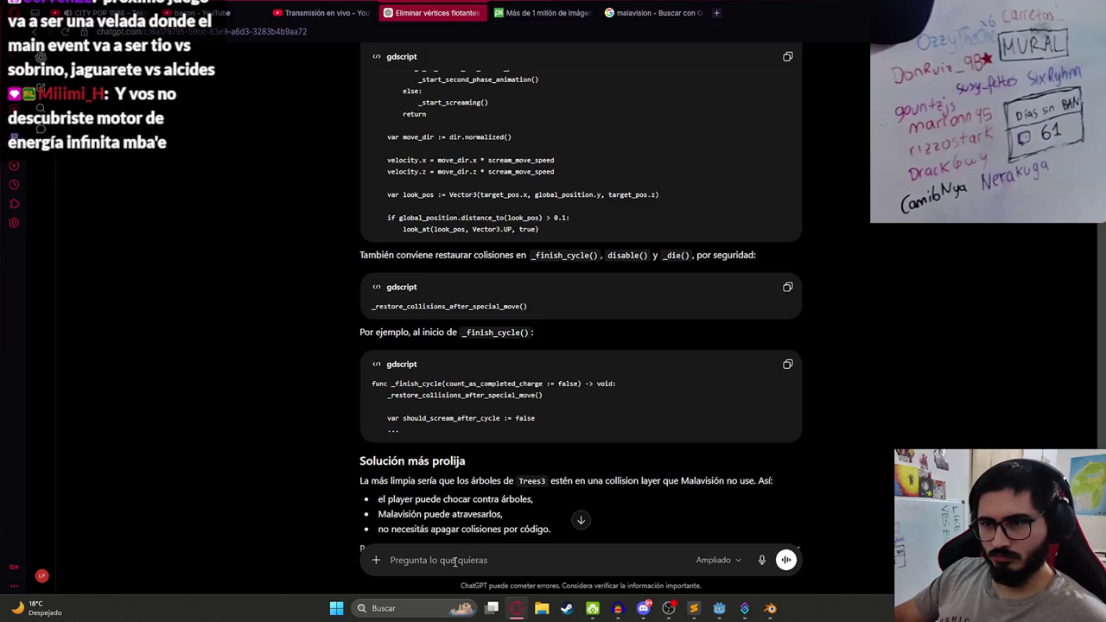
pyautogui.write('pasamelo complet')
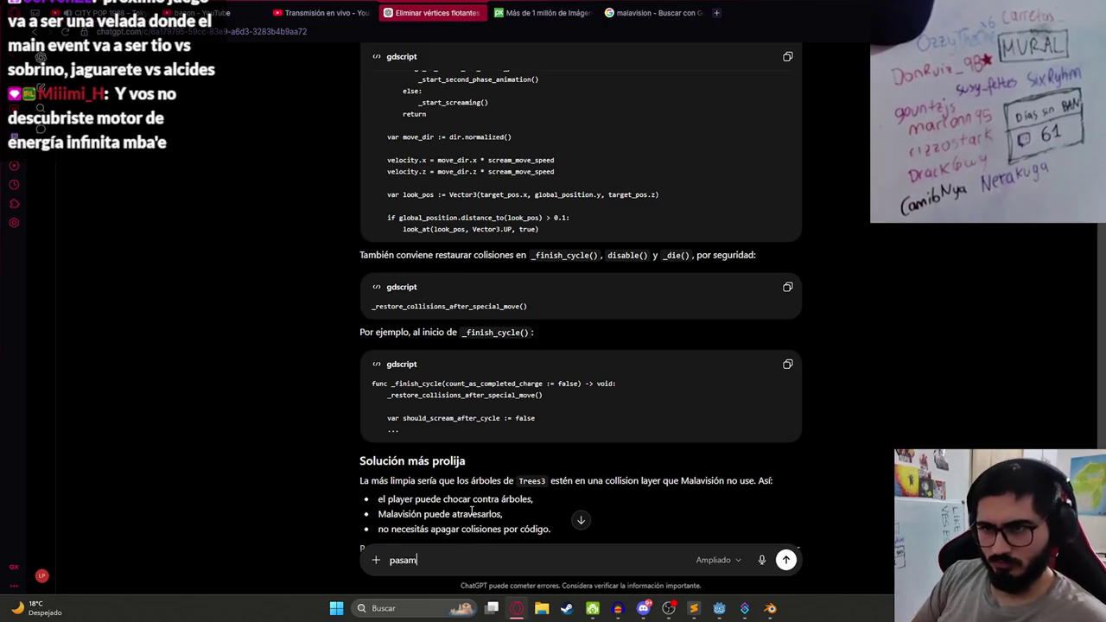
pyautogui.write('o')
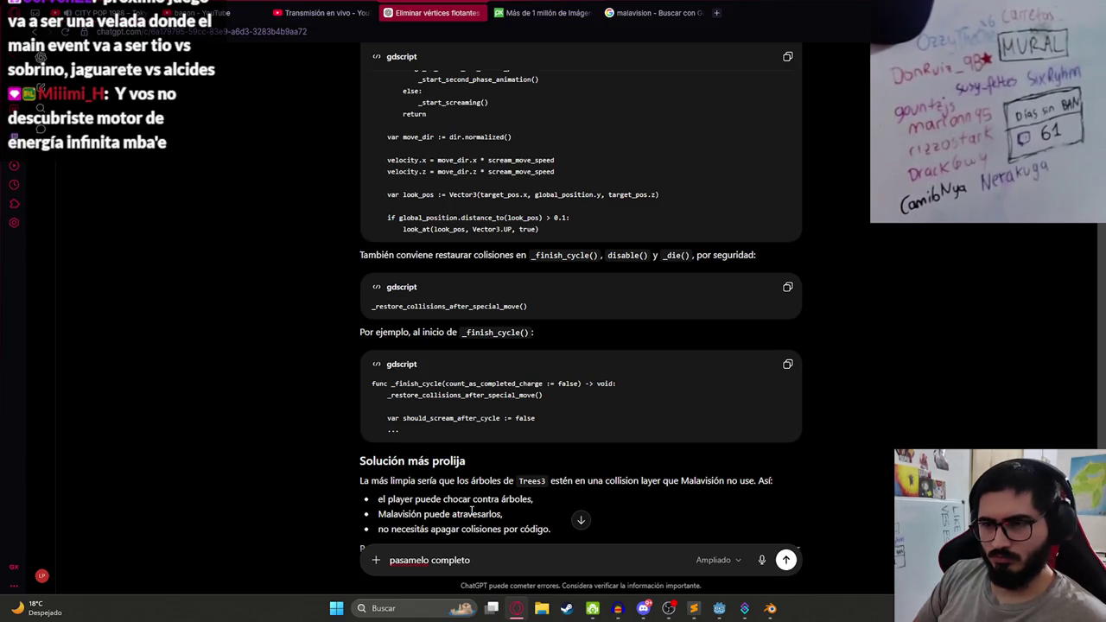
pyautogui.press('Return')
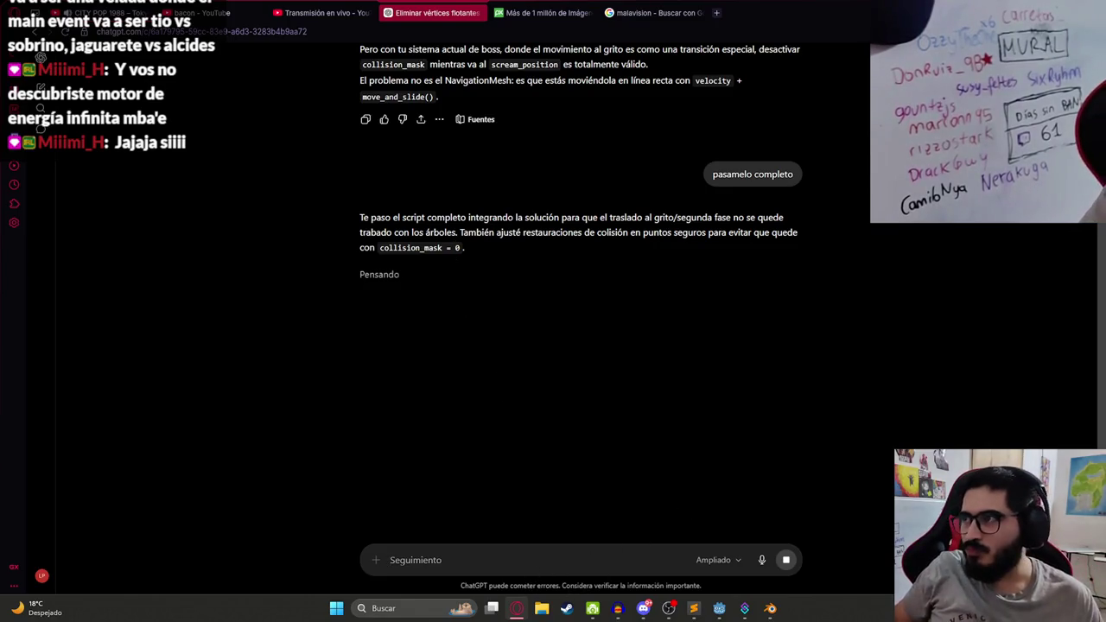
pyautogui.click(715, 15)
# Search Google for 'descargar chat gpt codex' and open the official chatgpt.com Codex page
pyautogui.write('descargar chat')
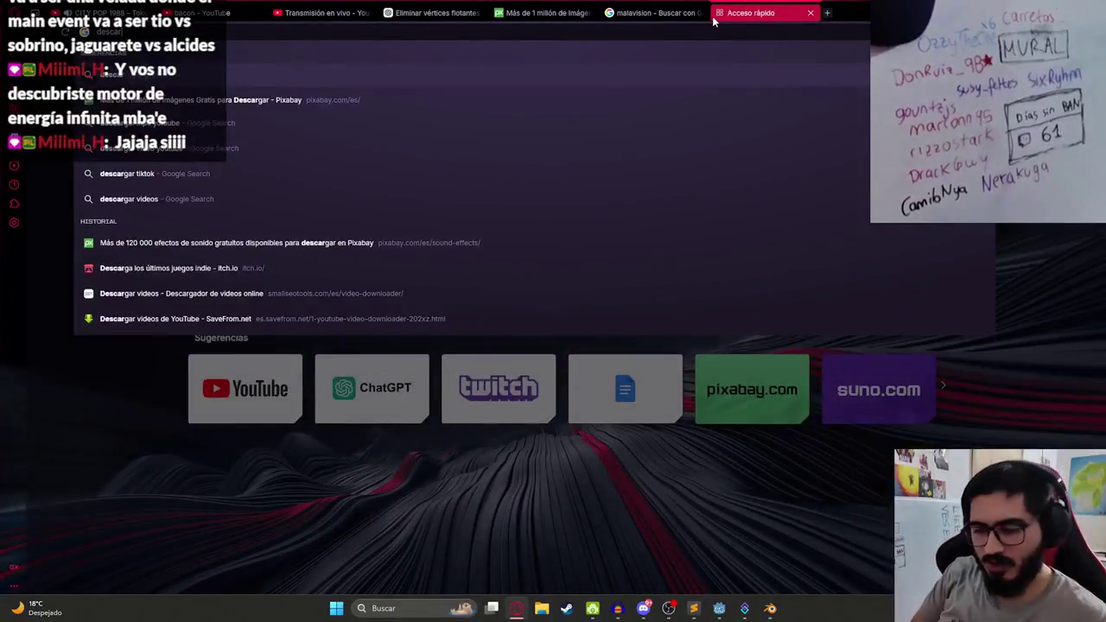
pyautogui.write(' gpt codex')
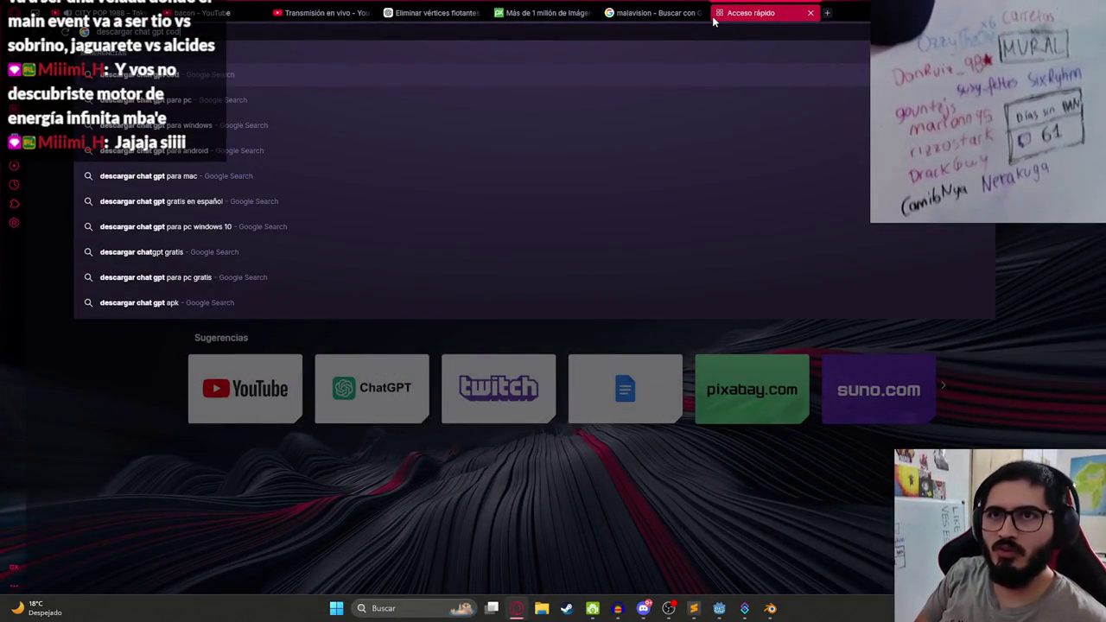
pyautogui.press('Return')
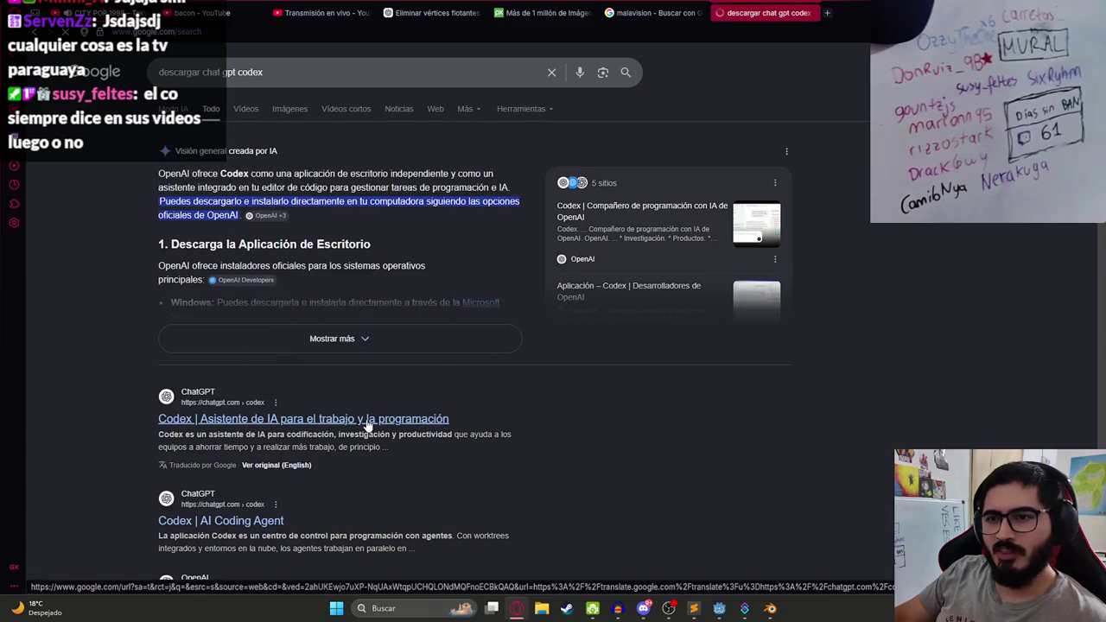
pyautogui.click(367, 421)
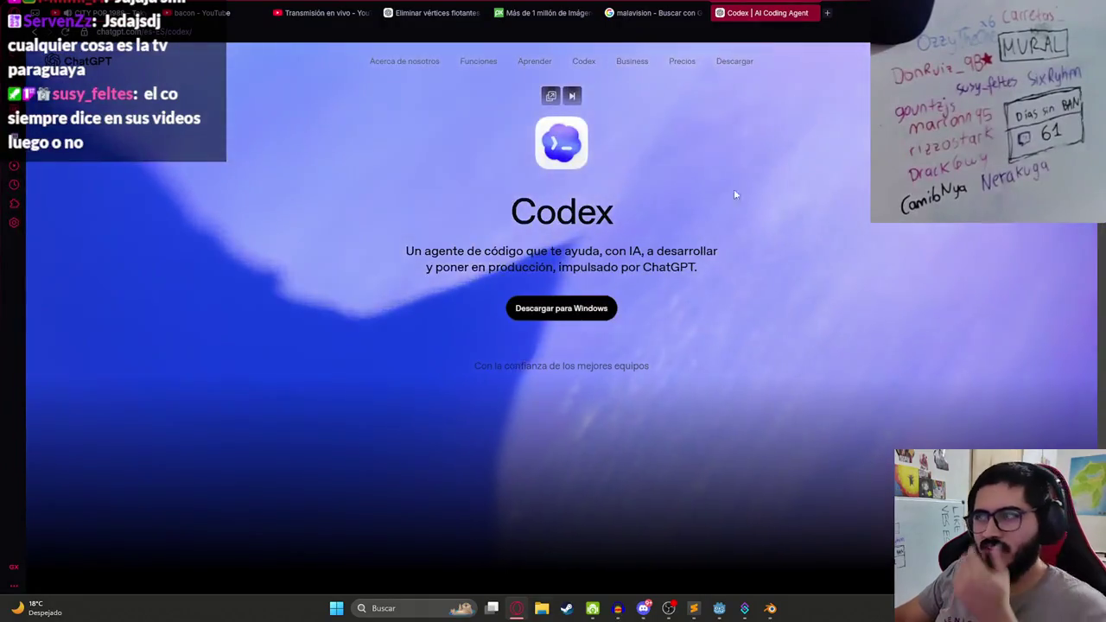
pyautogui.click(588, 309)
# Save the Codex Windows installer to Descargas and let Microsoft Store download Codex
pyautogui.click(573, 311)
pyautogui.scroll(-4, 573, 311)
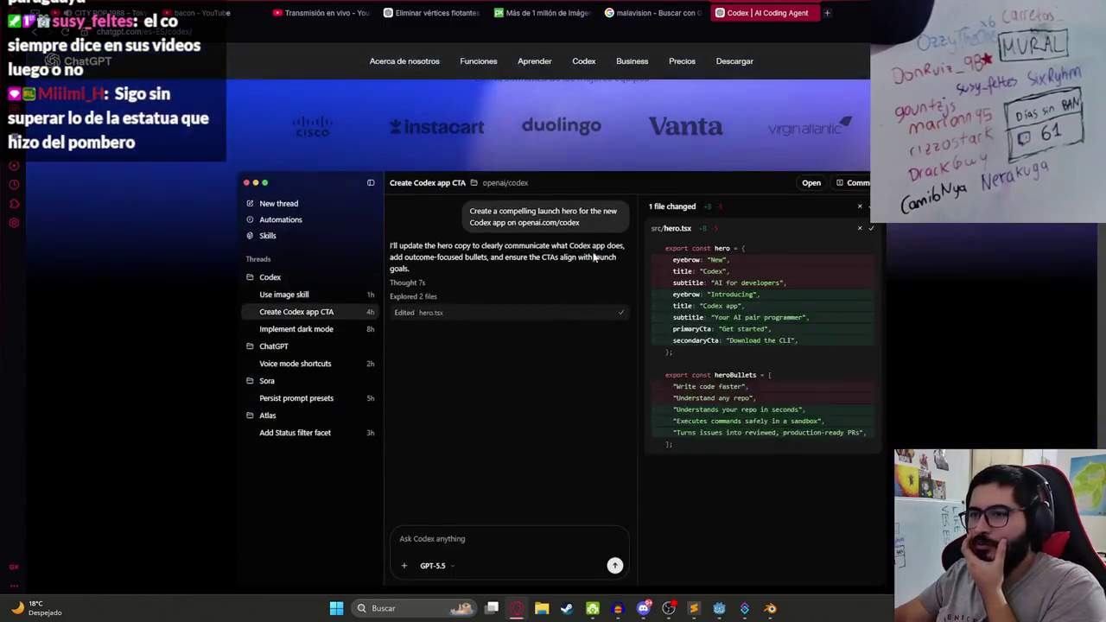
pyautogui.scroll(3, 52, 173)
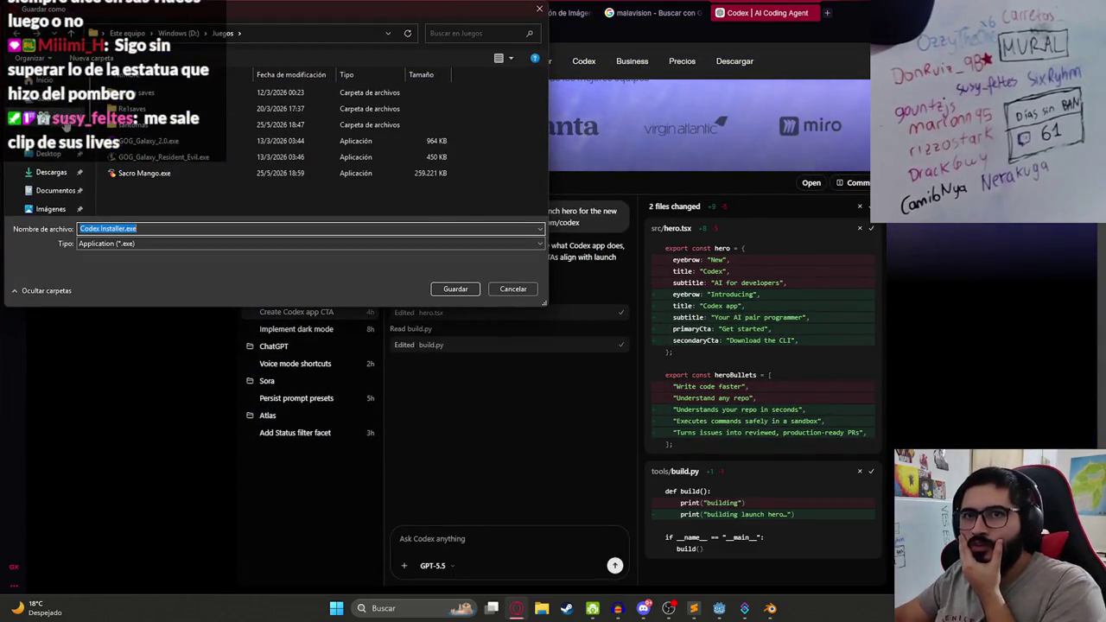
pyautogui.click(51, 171)
pyautogui.click(456, 289)
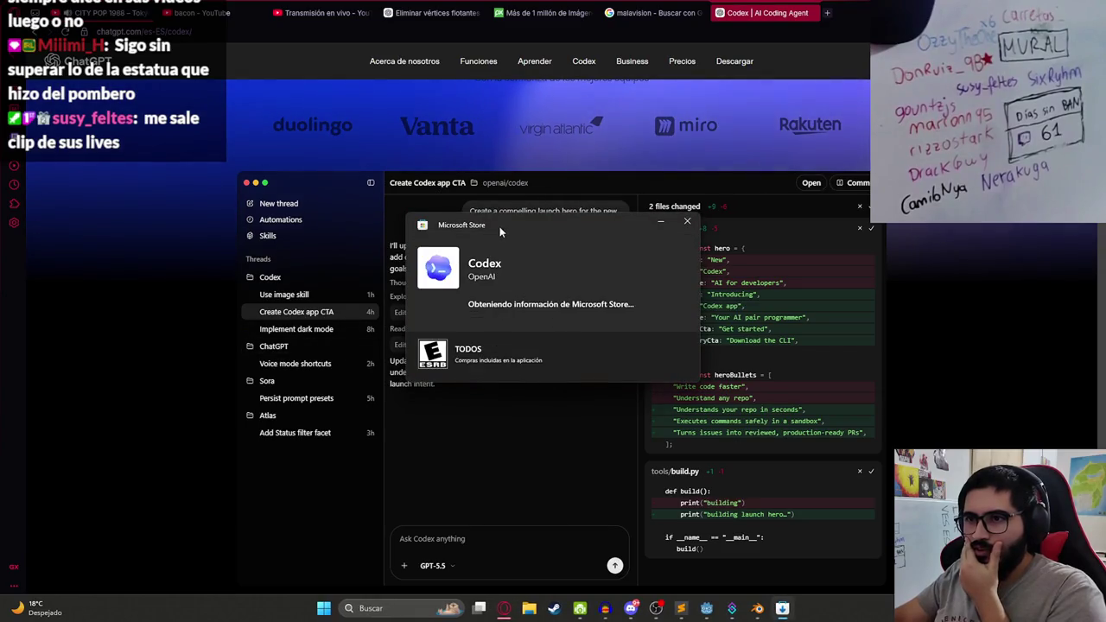
pyautogui.moveTo(499, 226); pyautogui.dragTo(504, 235)
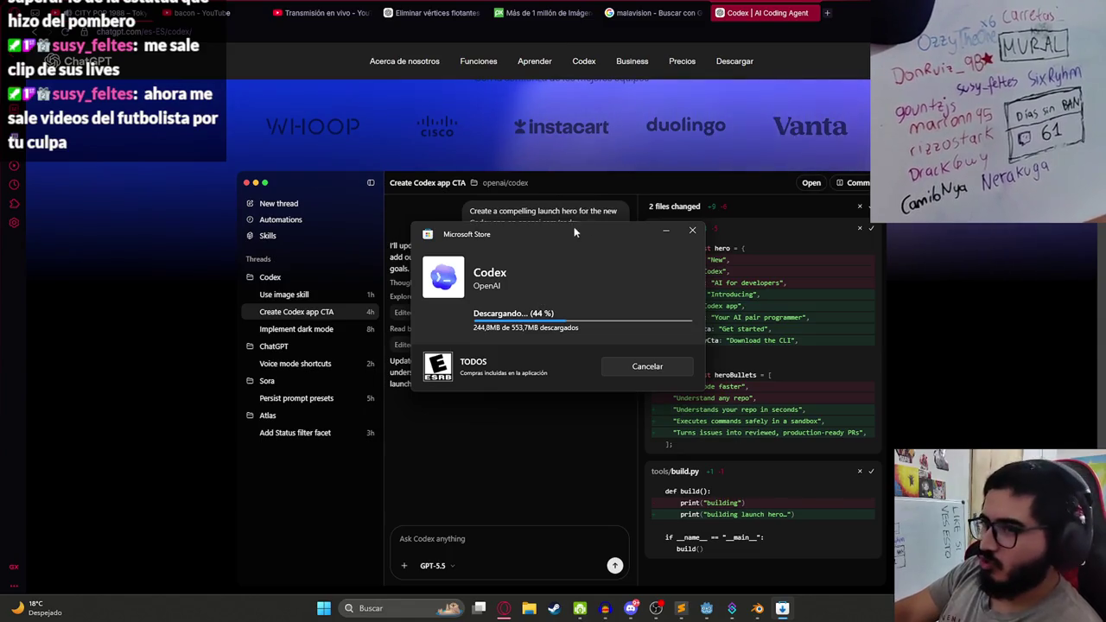
pyautogui.moveTo(562, 233); pyautogui.dragTo(543, 250)
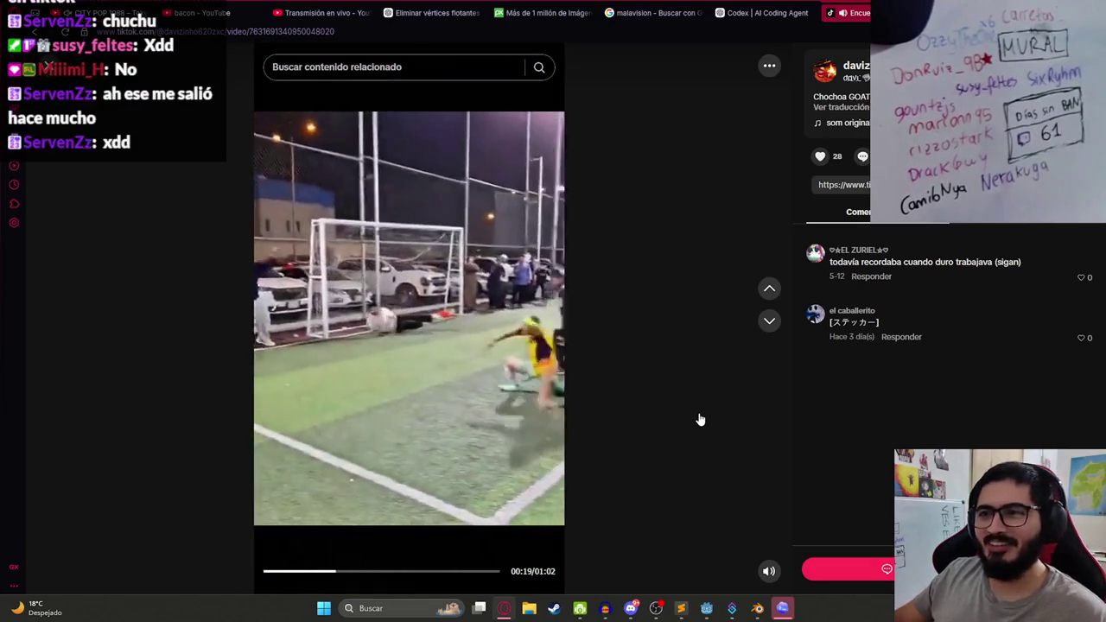
# Watch the (GOAT) Prime Chochoa 2006 video, then return to the search results
pyautogui.click(50, 73)
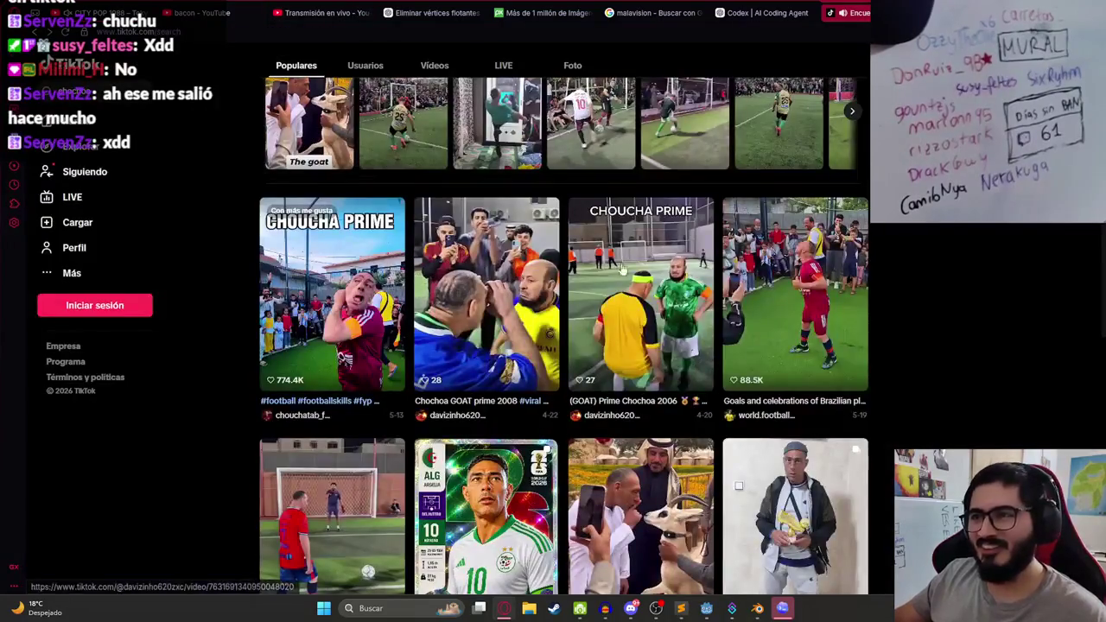
pyautogui.click(624, 294)
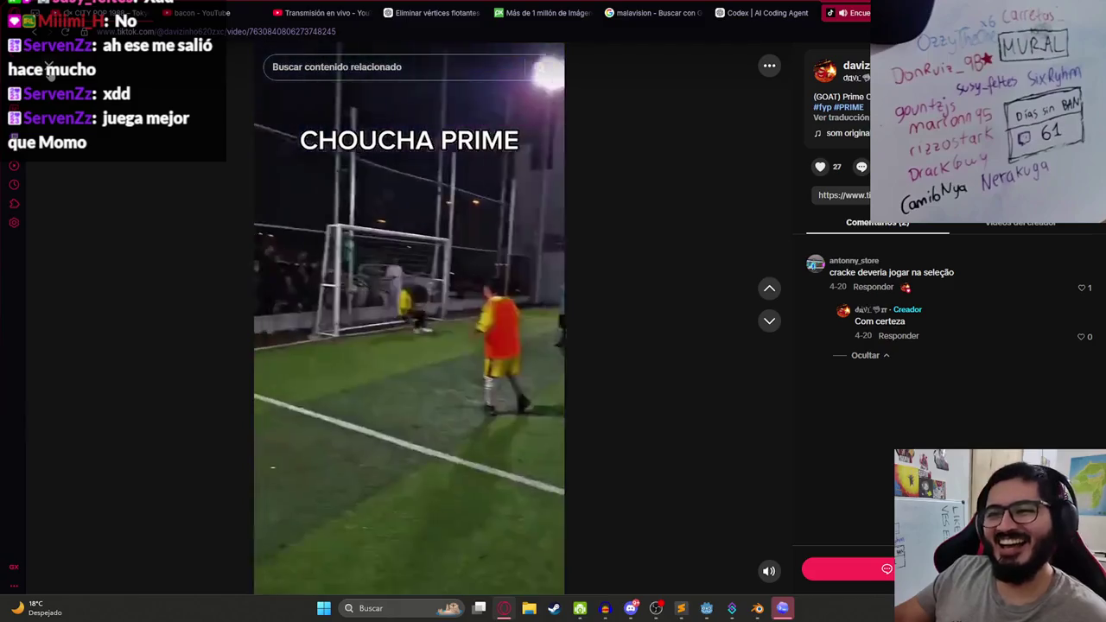
pyautogui.click(49, 71)
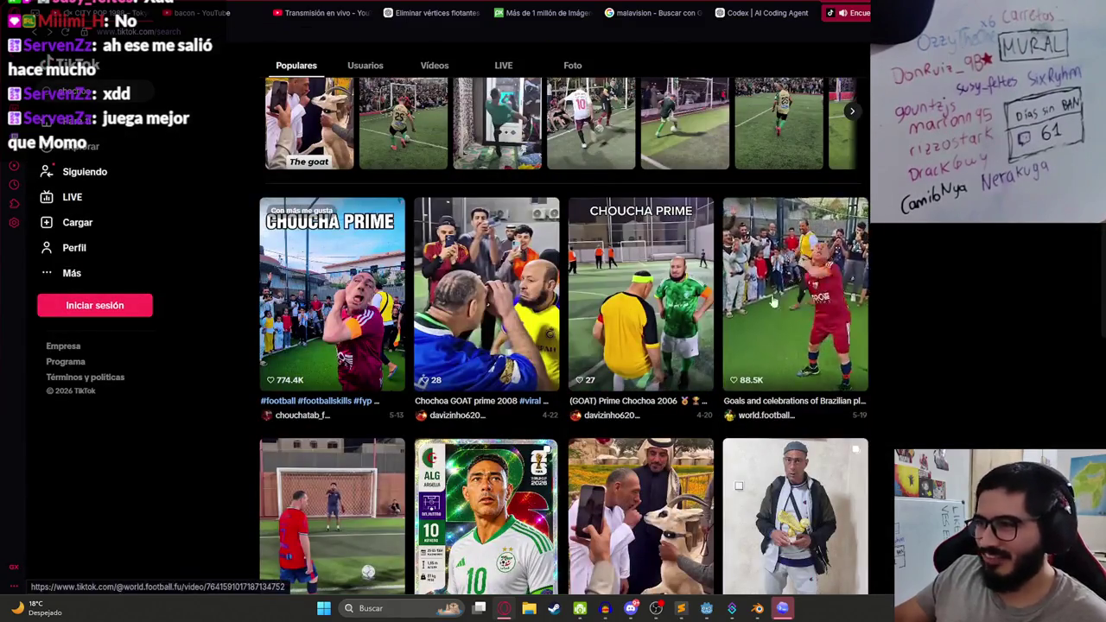
pyautogui.scroll(-2, 322, 370)
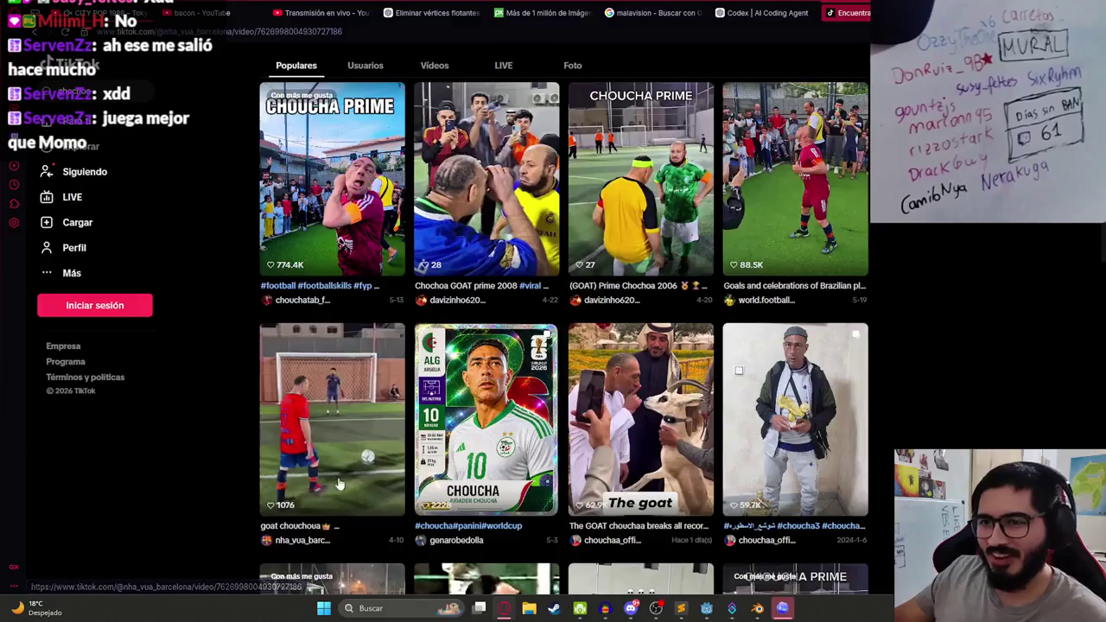
# Open the goalkeeper penalty clip and browse its comments, viewing one comment's football-logo image
pyautogui.click(331, 404)
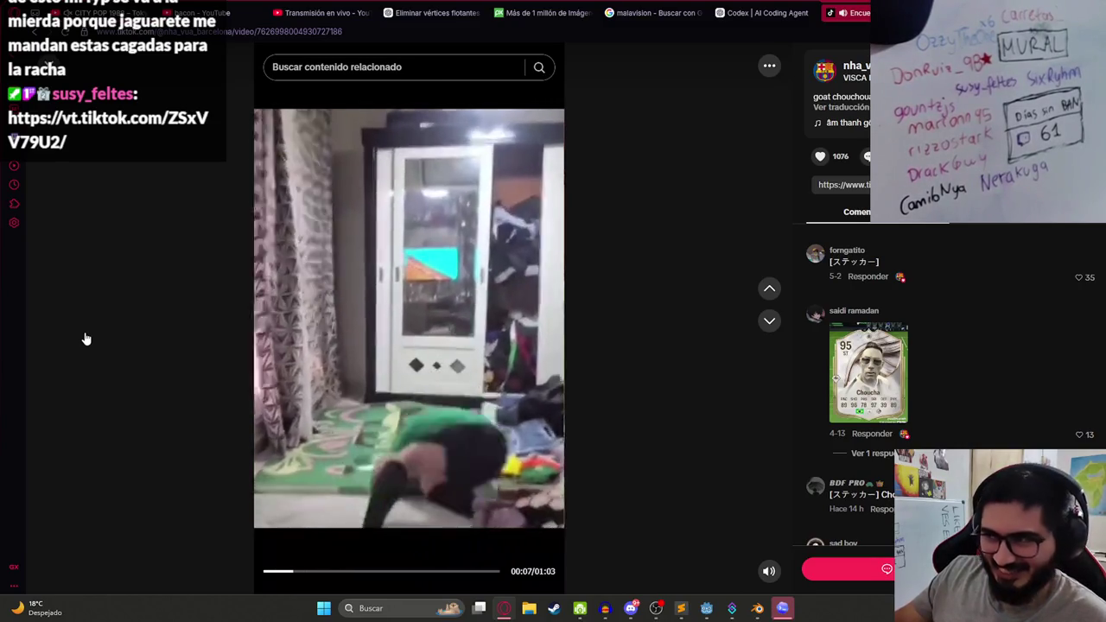
pyautogui.scroll(-10, 948, 374)
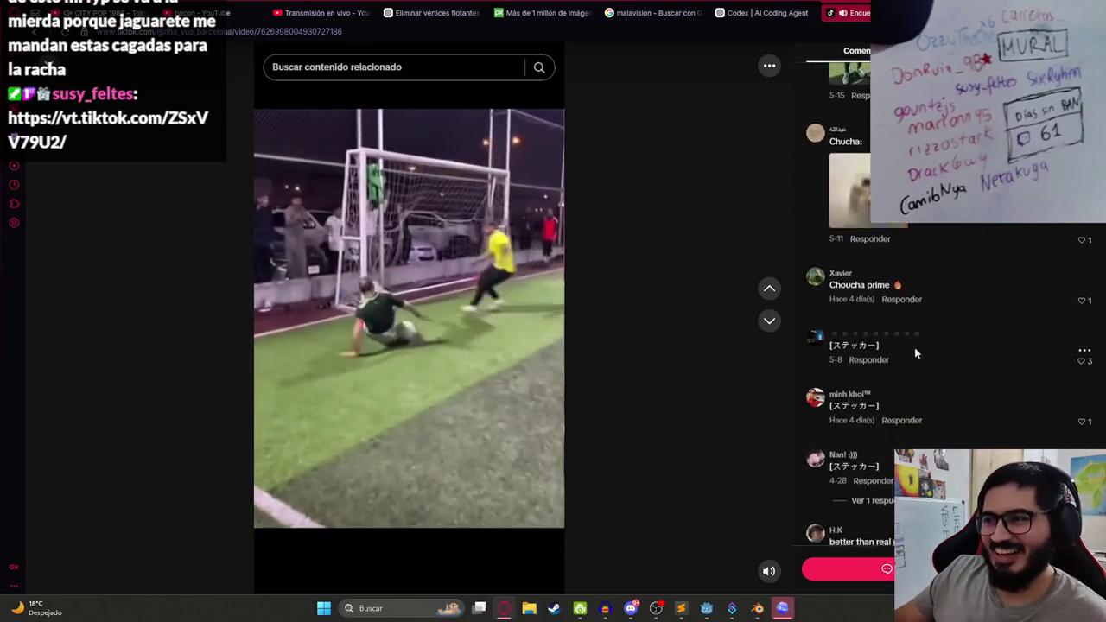
pyautogui.scroll(-10, 864, 303)
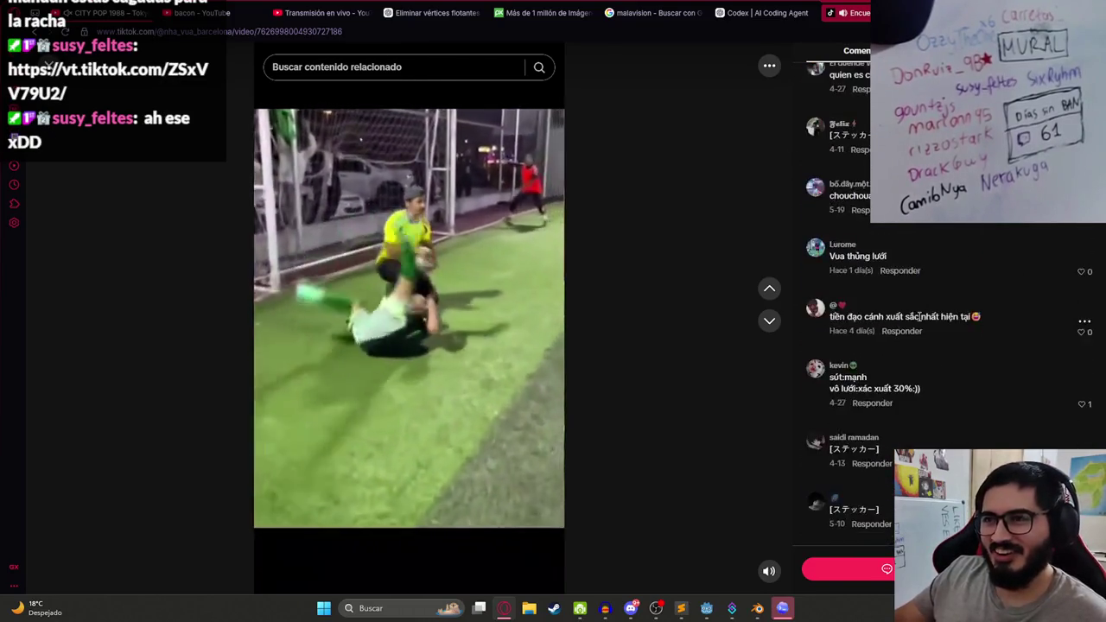
pyautogui.scroll(-3, 953, 334)
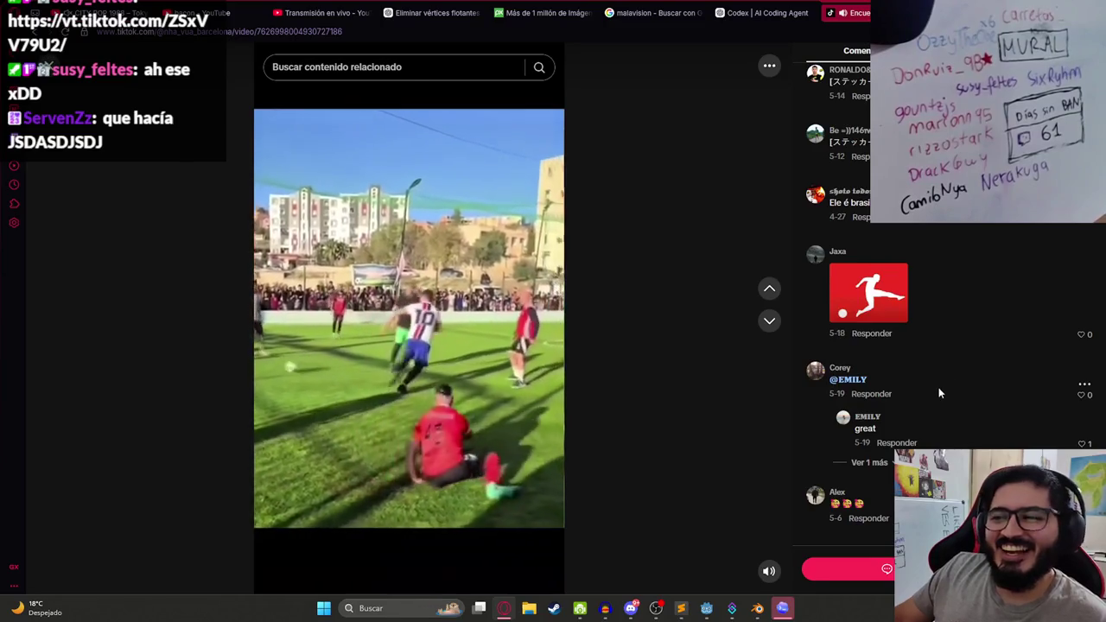
pyautogui.click(881, 307)
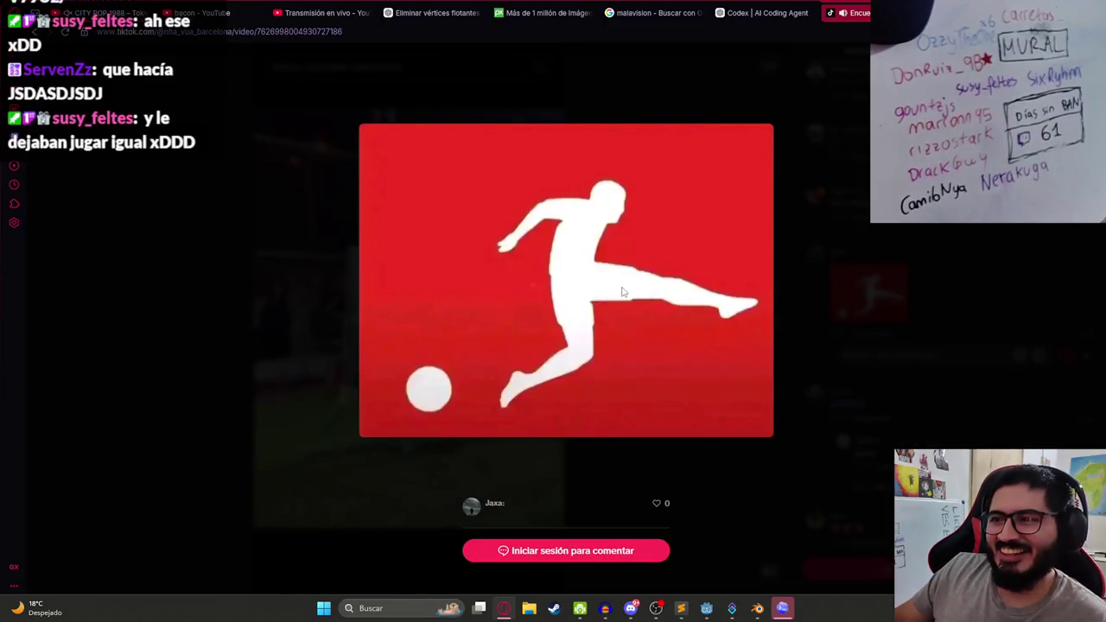
pyautogui.click(920, 257)
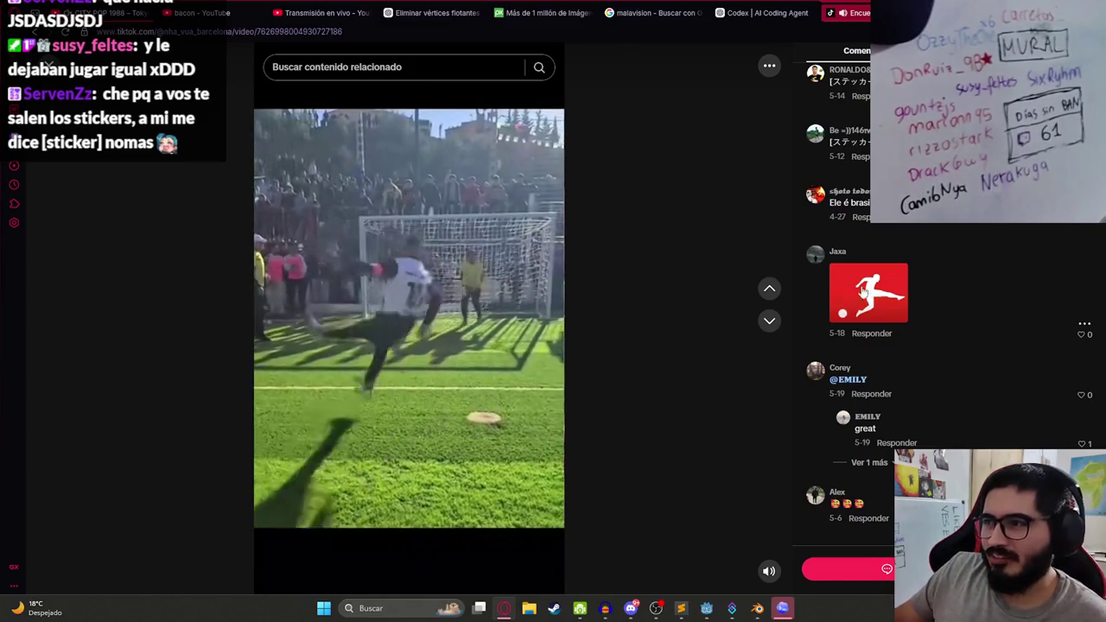
pyautogui.scroll(3, 872, 324)
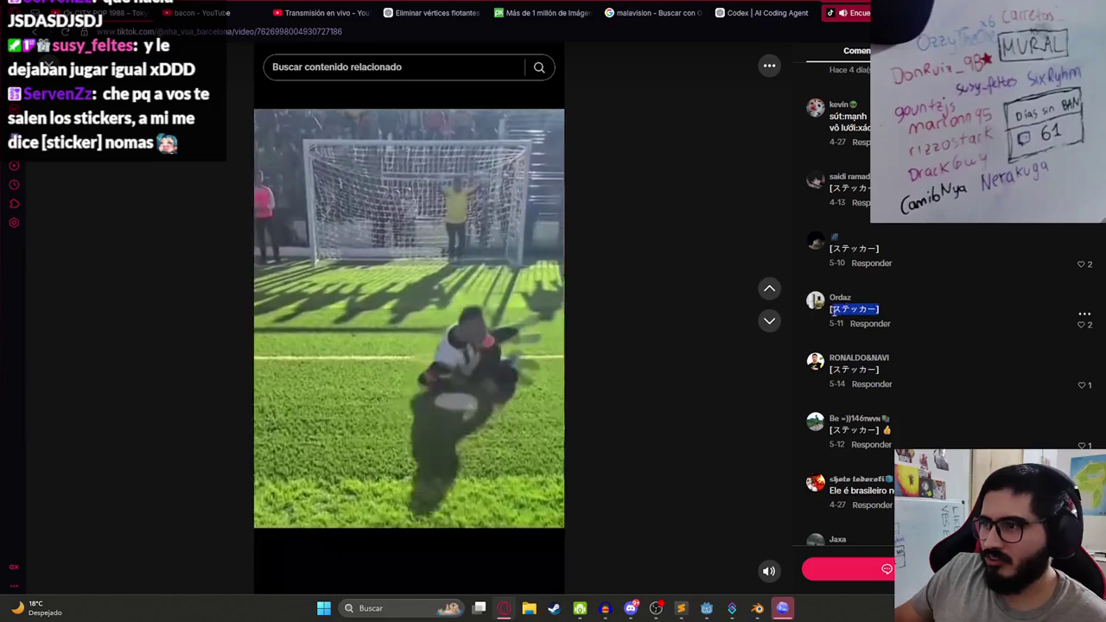
pyautogui.scroll(-3, 907, 398)
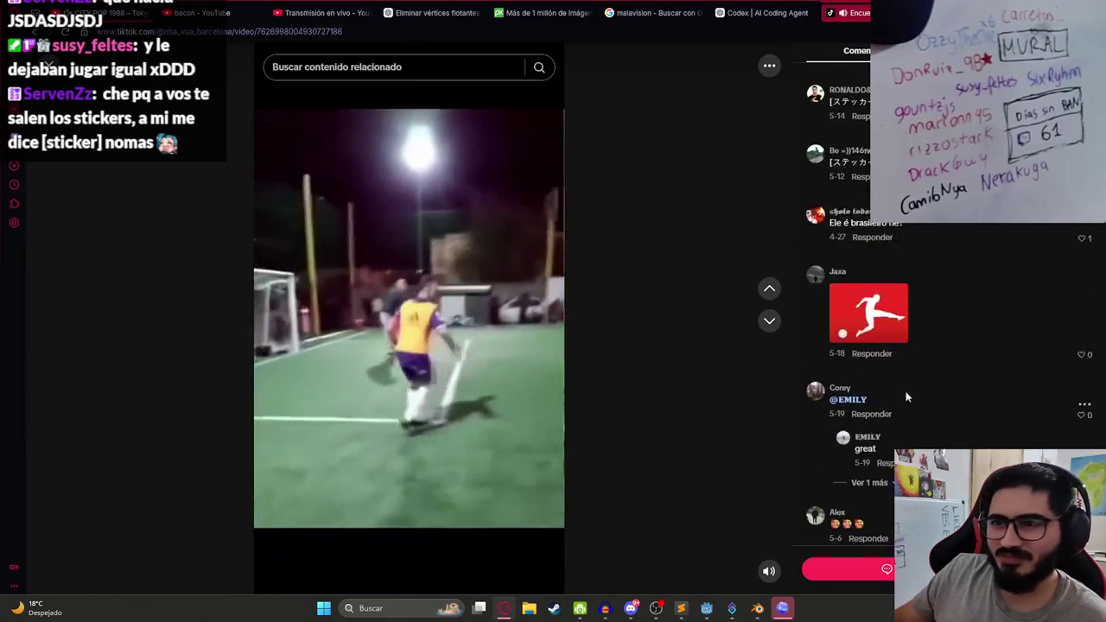
pyautogui.scroll(2, 906, 372)
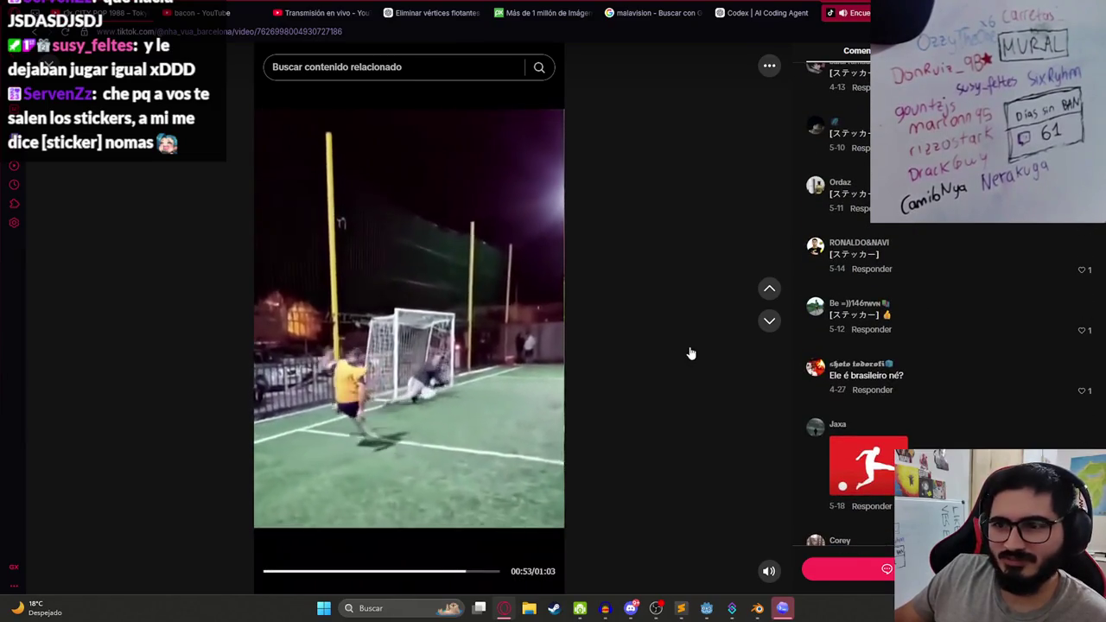
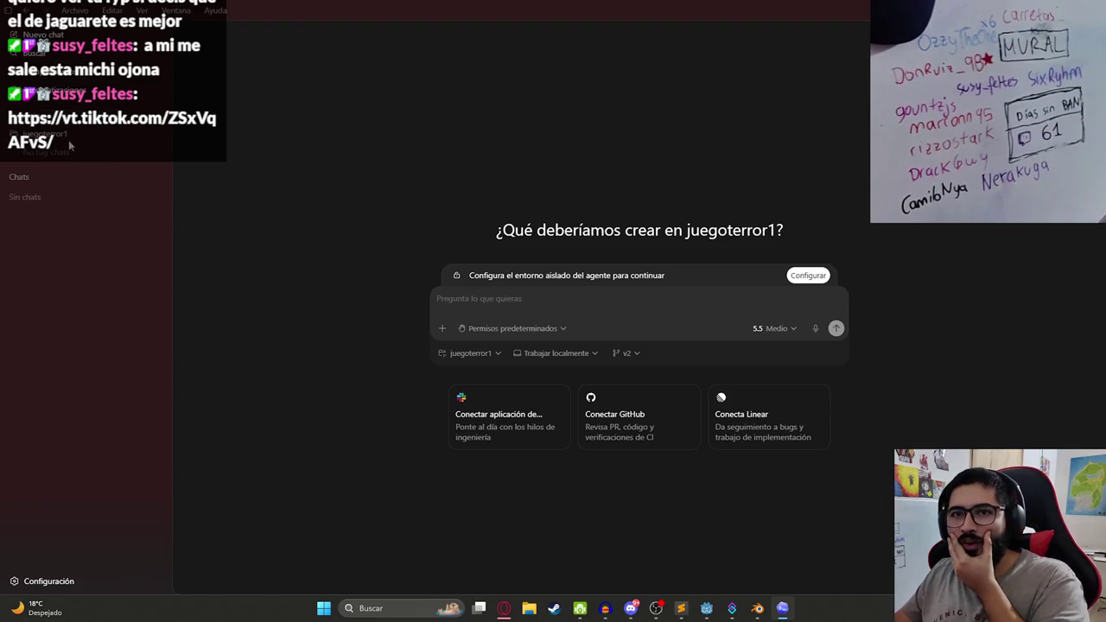
# Ask the juegoterror1 agent '¿puedes modificar codigo de godot dentro de este proyecto?'
pyautogui.click(138, 136)
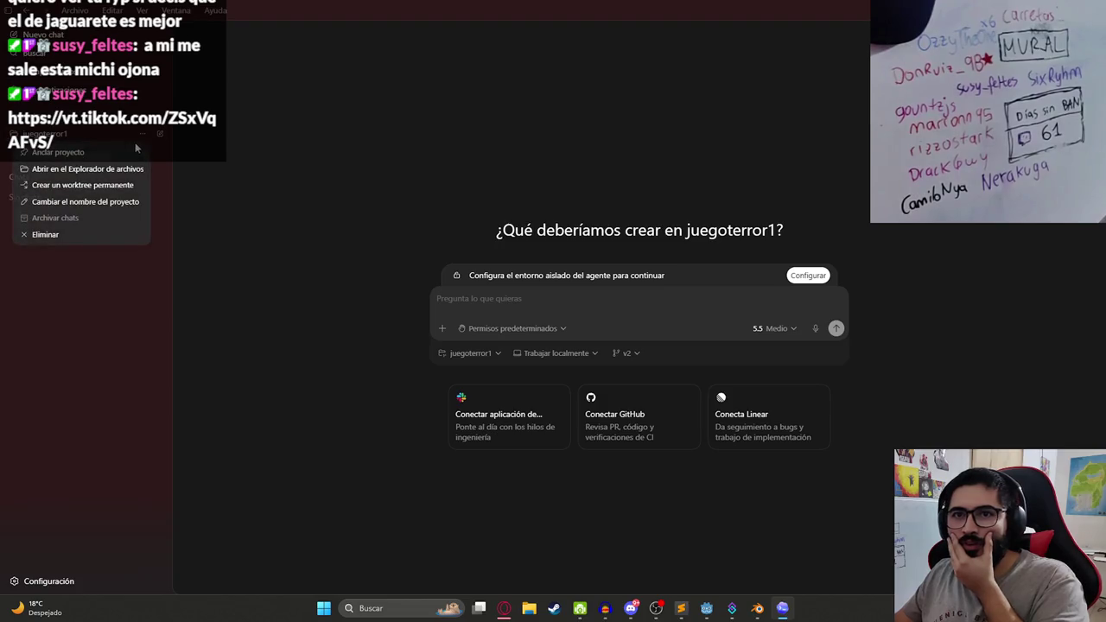
pyautogui.click(186, 151)
pyautogui.click(571, 294)
pyautogui.write('Eres capaz de m')
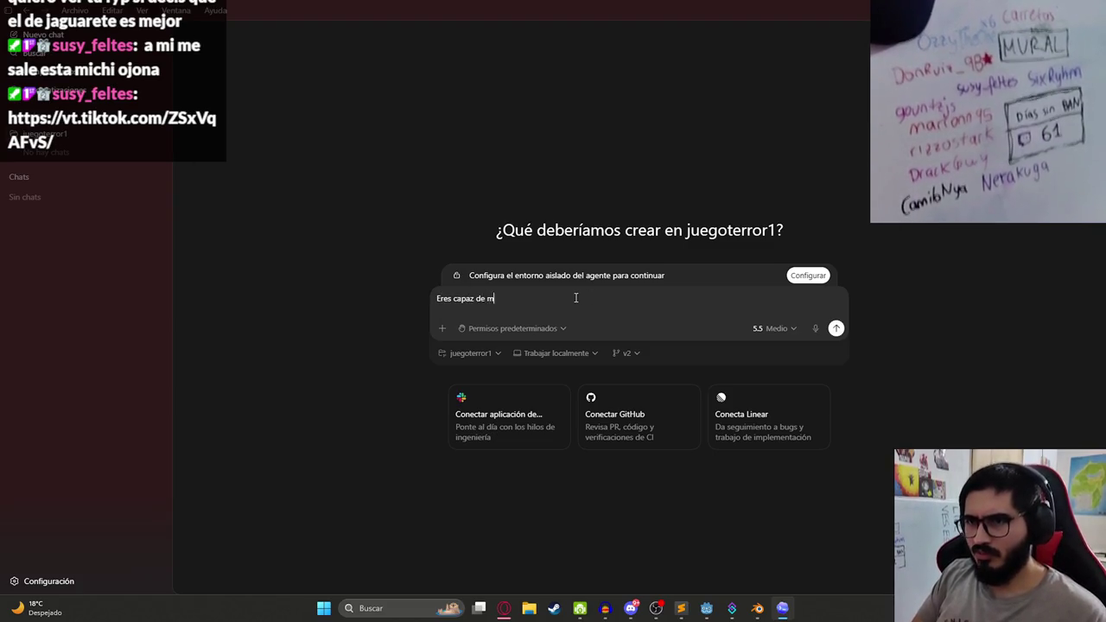
pyautogui.write('odificar codigo de g')
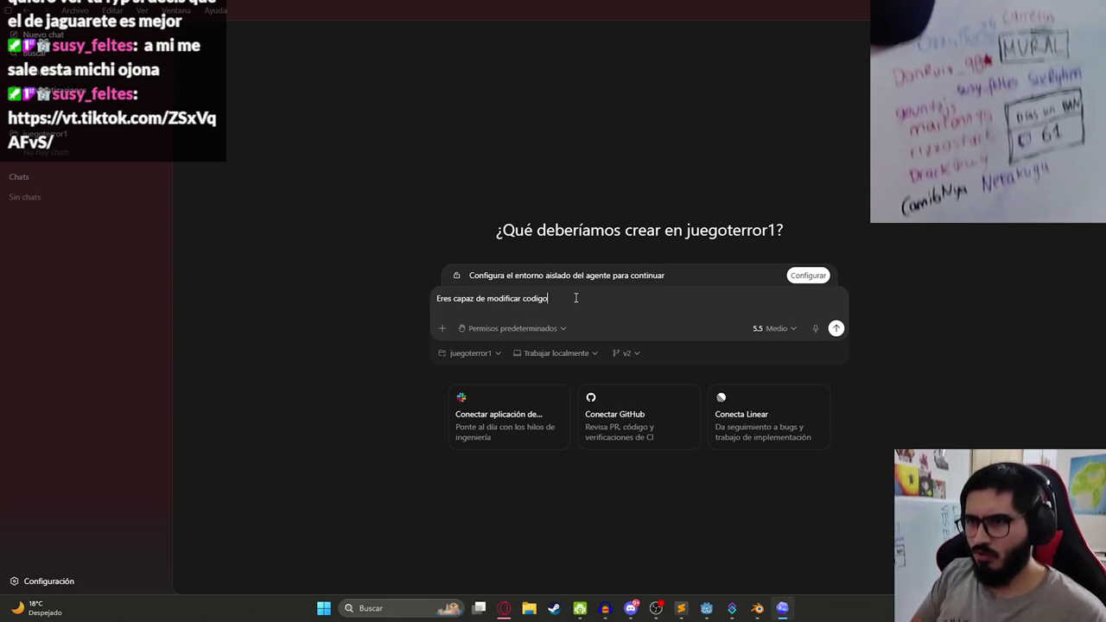
pyautogui.write('odot')
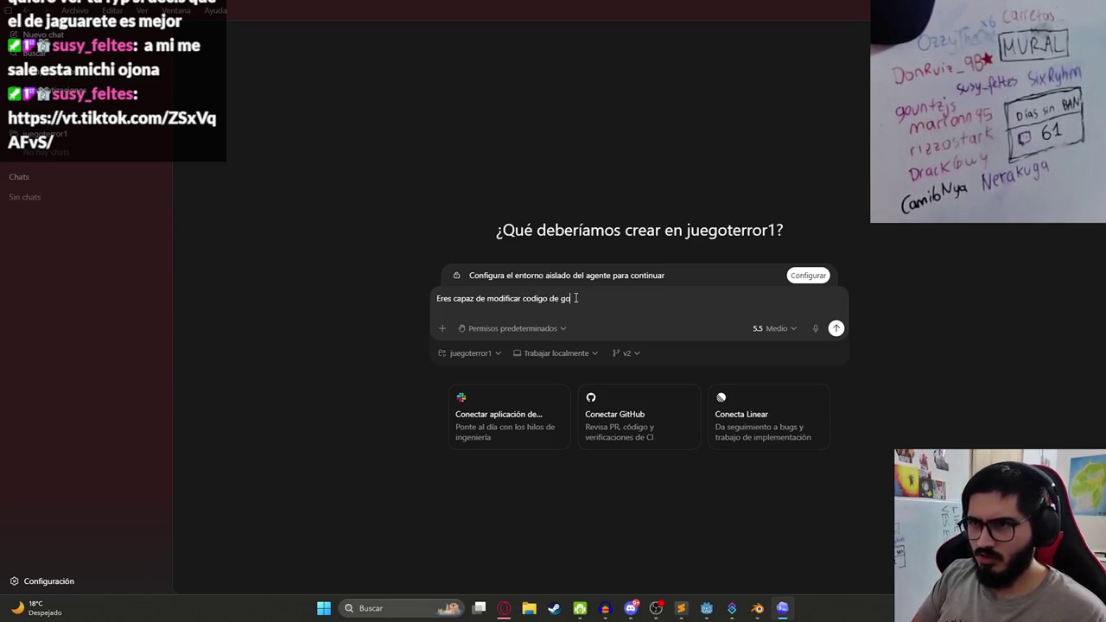
pyautogui.write(' dentro de este proyec')
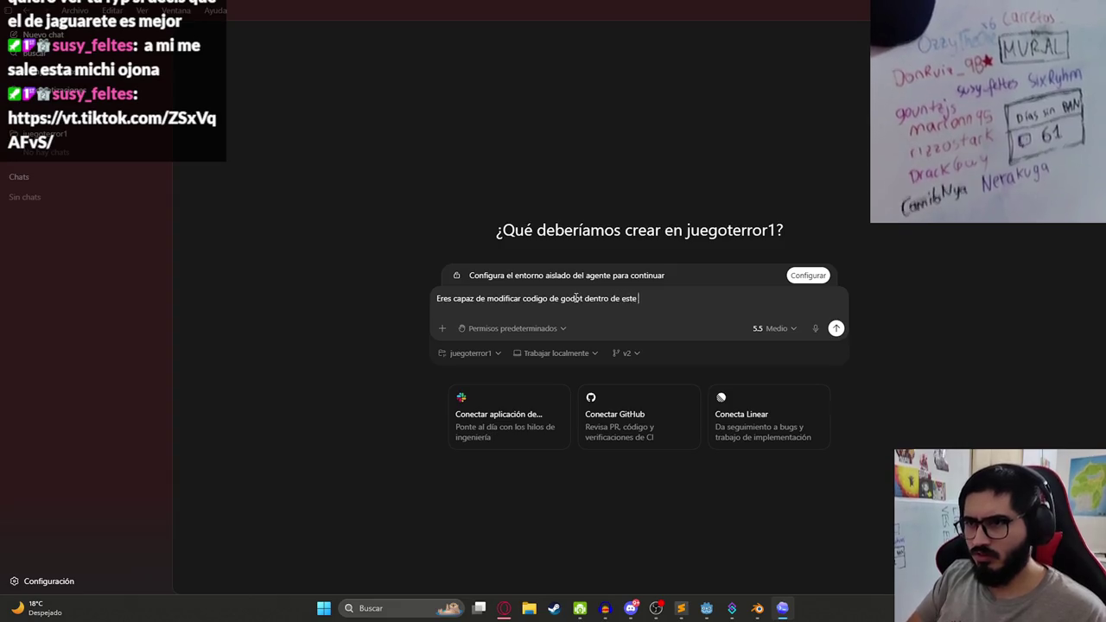
pyautogui.write('to?')
pyautogui.press('Return')
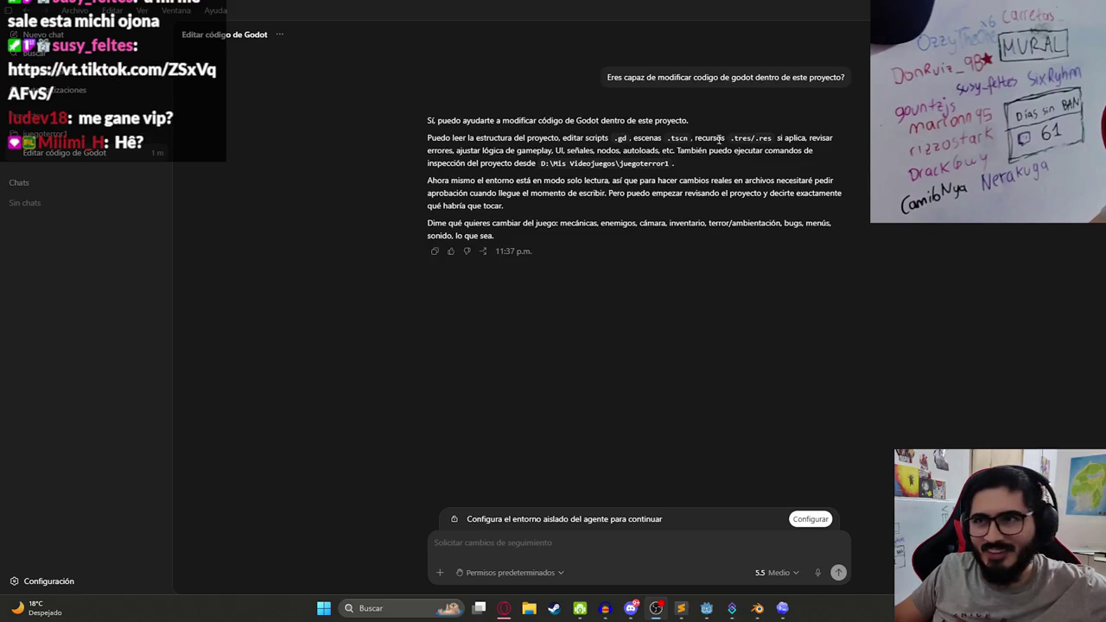
# Highlight the reply's first line and its list of editable file types
pyautogui.moveTo(489, 121); pyautogui.dragTo(576, 123)
pyautogui.moveTo(499, 138)
pyautogui.mouseDown()
pyautogui.moveTo(736, 156)
pyautogui.moveTo(695, 137)
pyautogui.mouseUp()
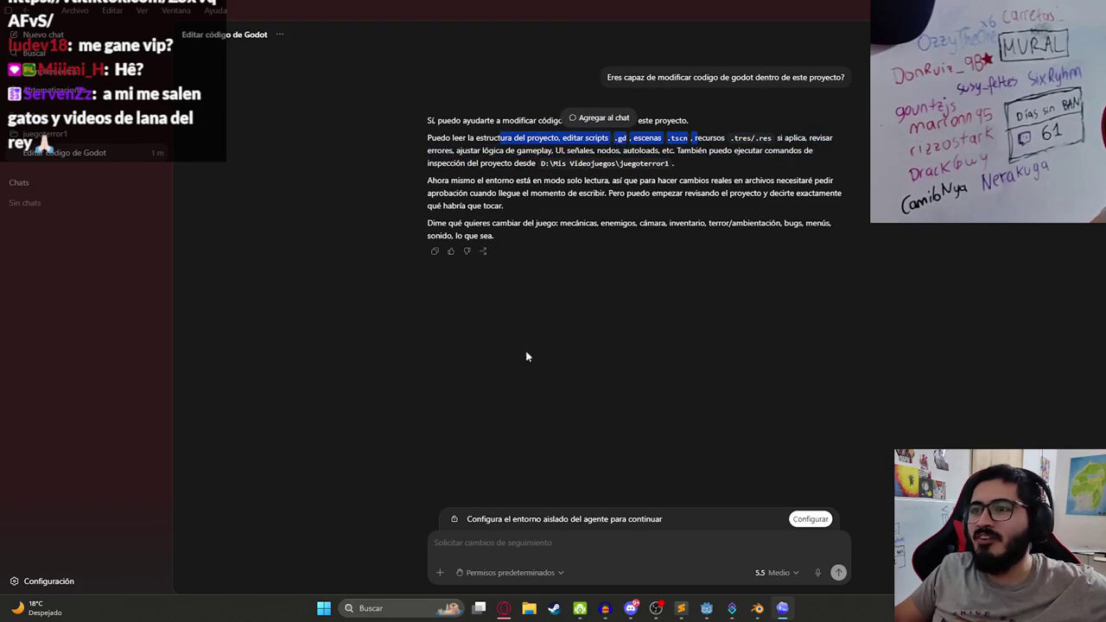
pyautogui.click(524, 538)
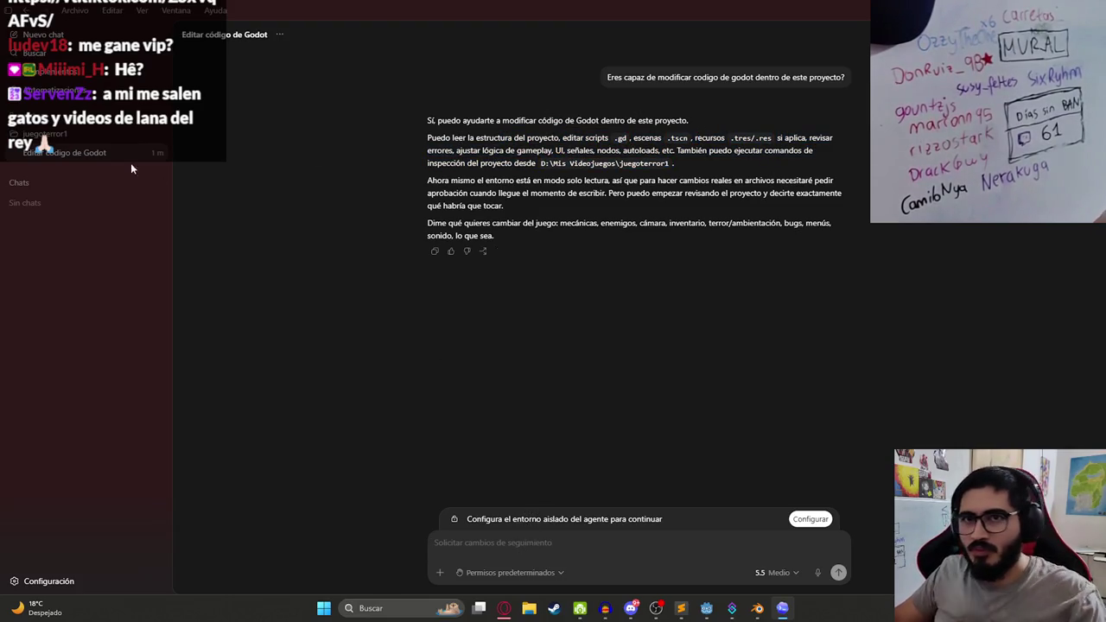
# Configure the agent's isolated environment from the sandbox warning banner
pyautogui.click(139, 135)
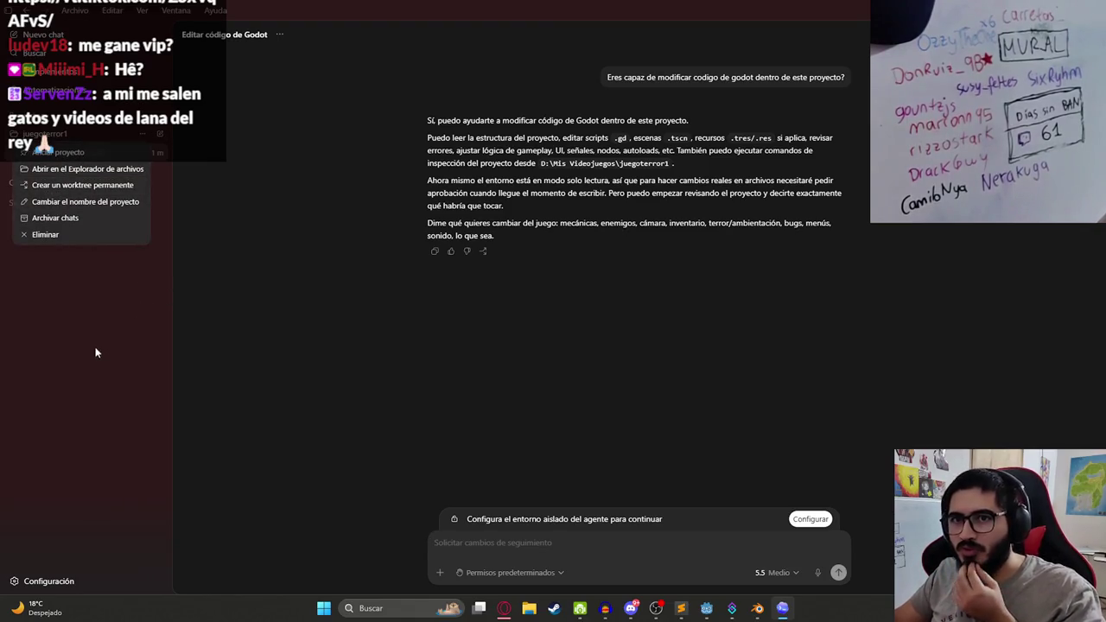
pyautogui.click(466, 368)
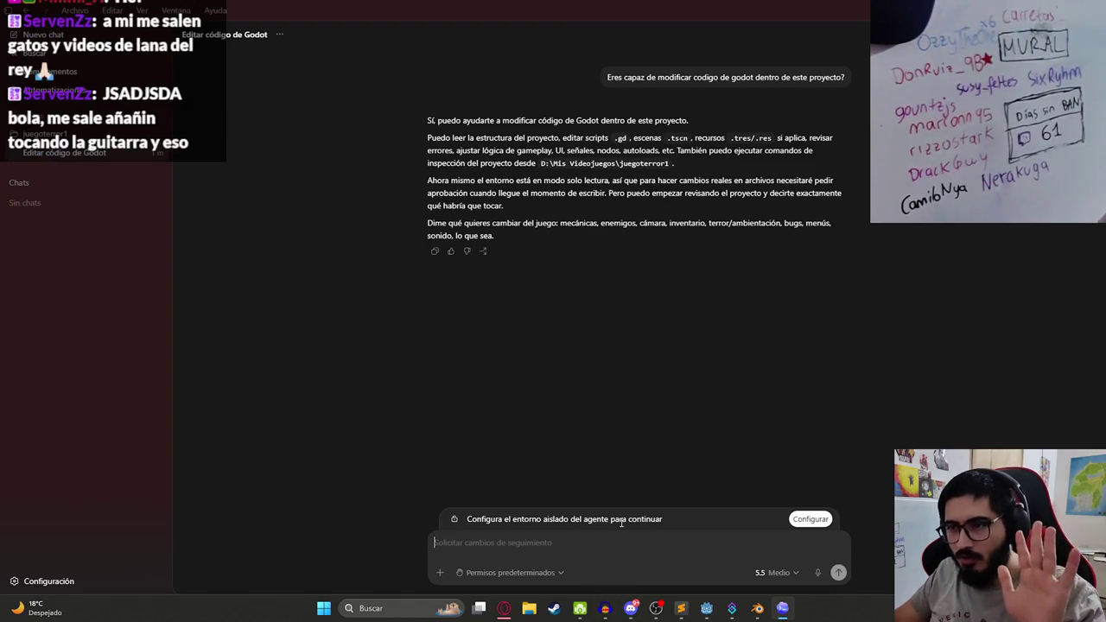
pyautogui.click(795, 522)
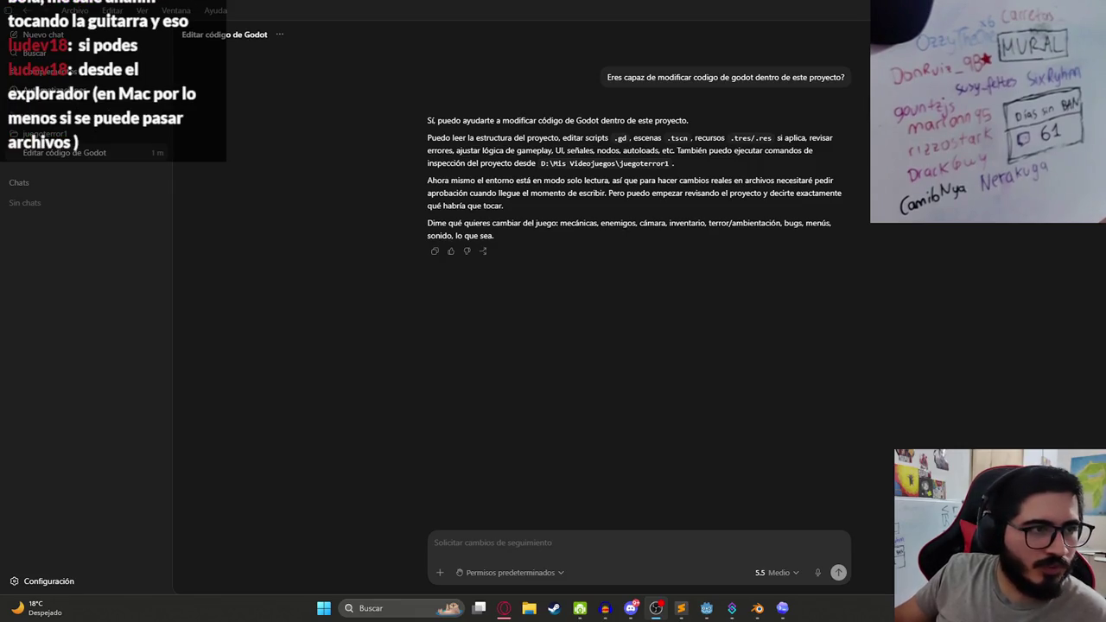
pyautogui.hotkey('alt', 'Tab')
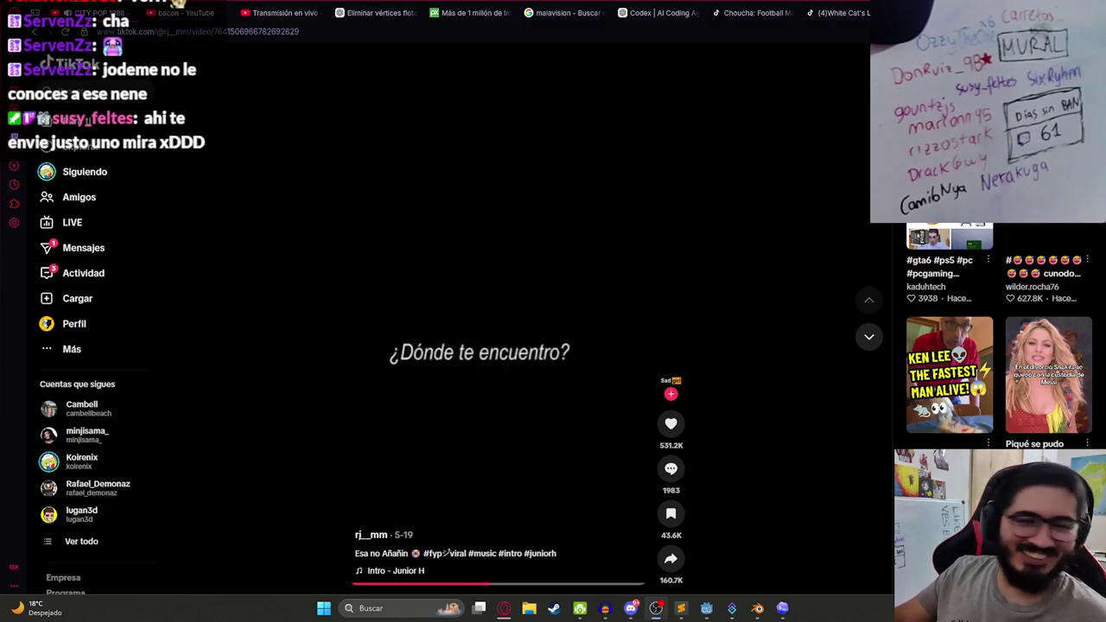
# Scroll through seven TikTok feed videos and pause the red-lit clip of a man singing
pyautogui.scroll(-1, 727, 184)
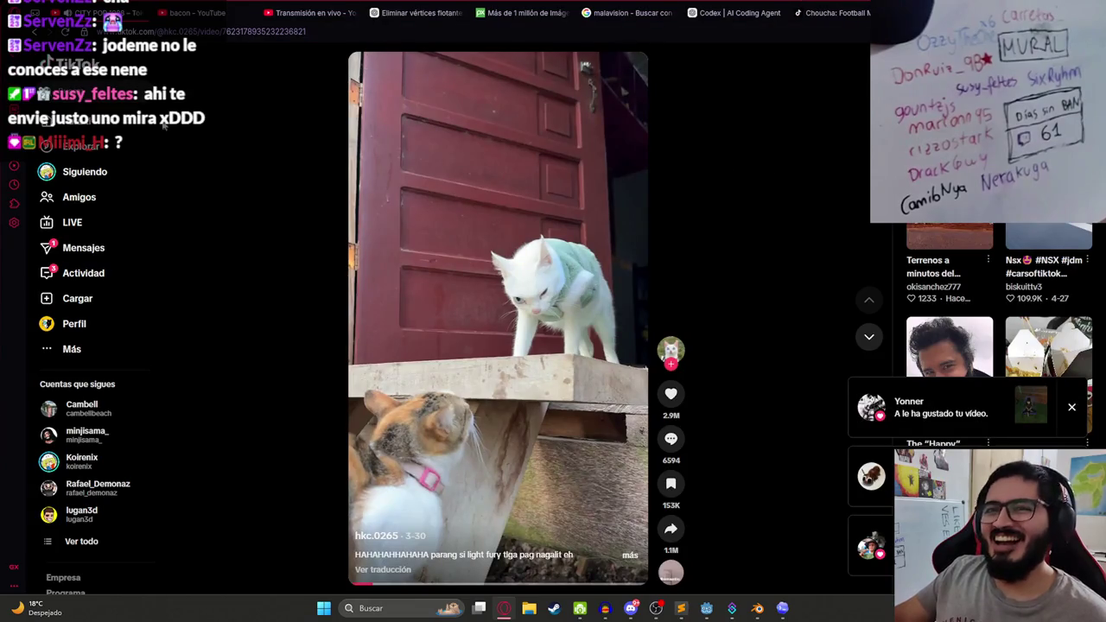
pyautogui.scroll(-1, 335, 254)
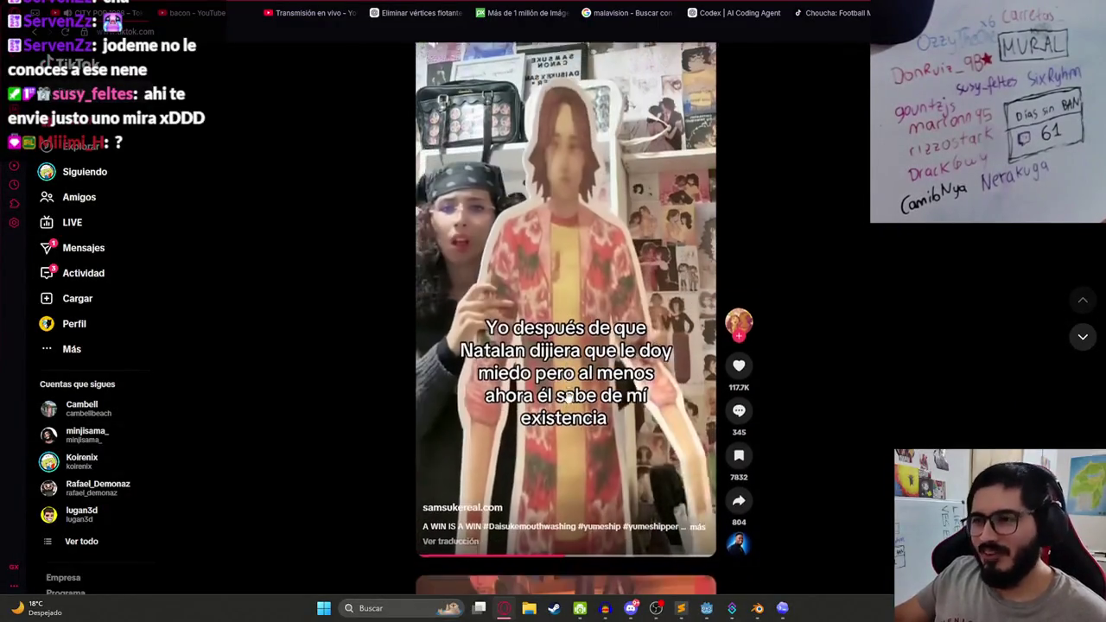
pyautogui.scroll(-1, 570, 393)
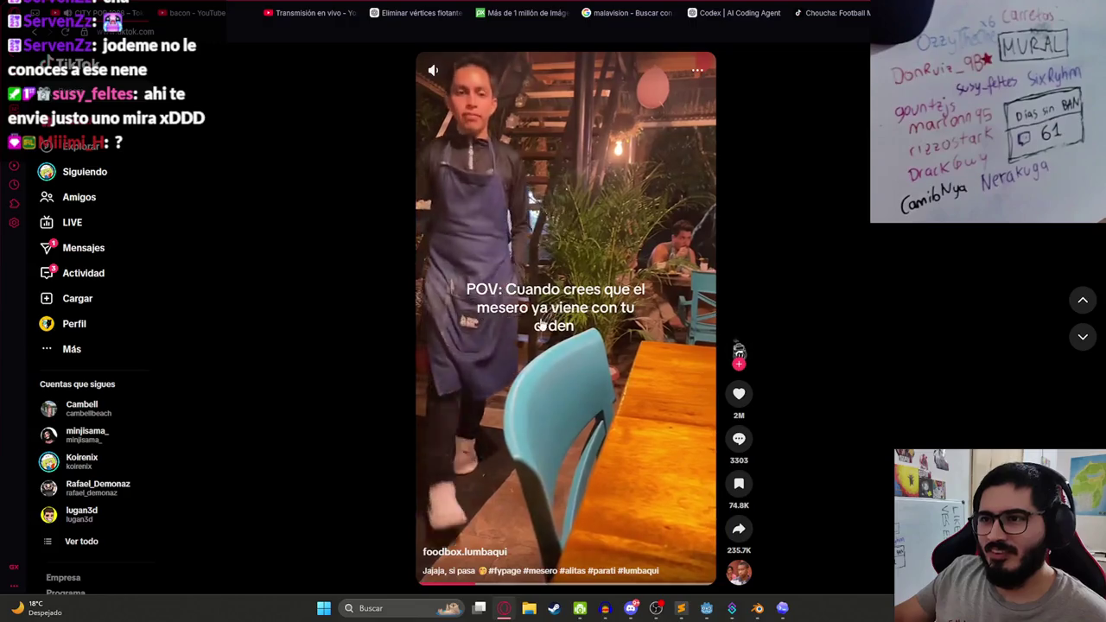
pyautogui.scroll(-1, 568, 348)
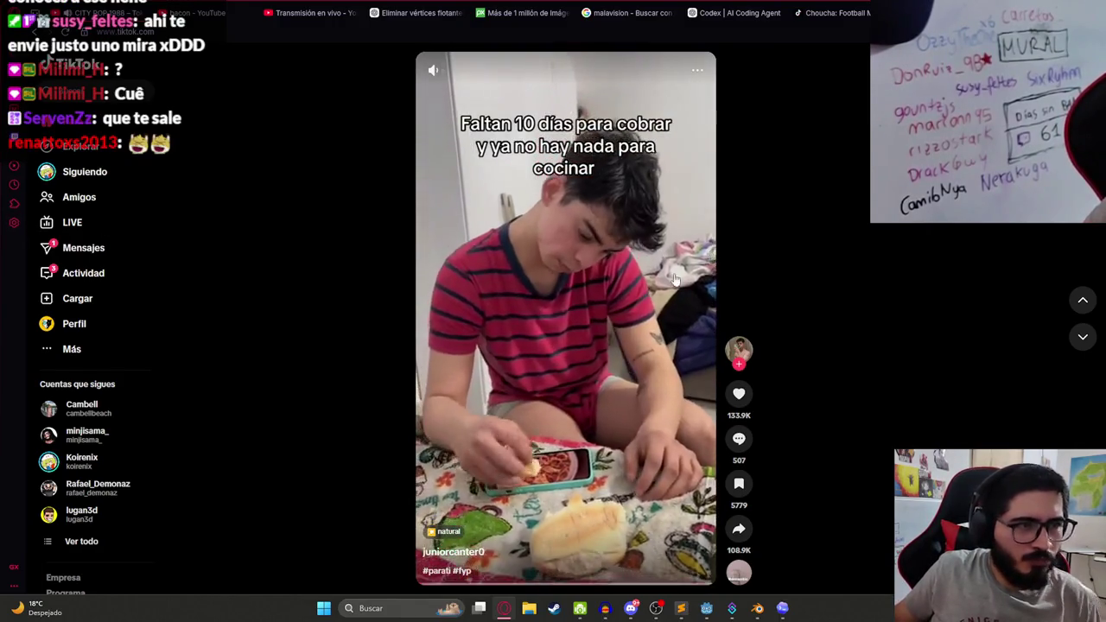
pyautogui.scroll(-1, 650, 320)
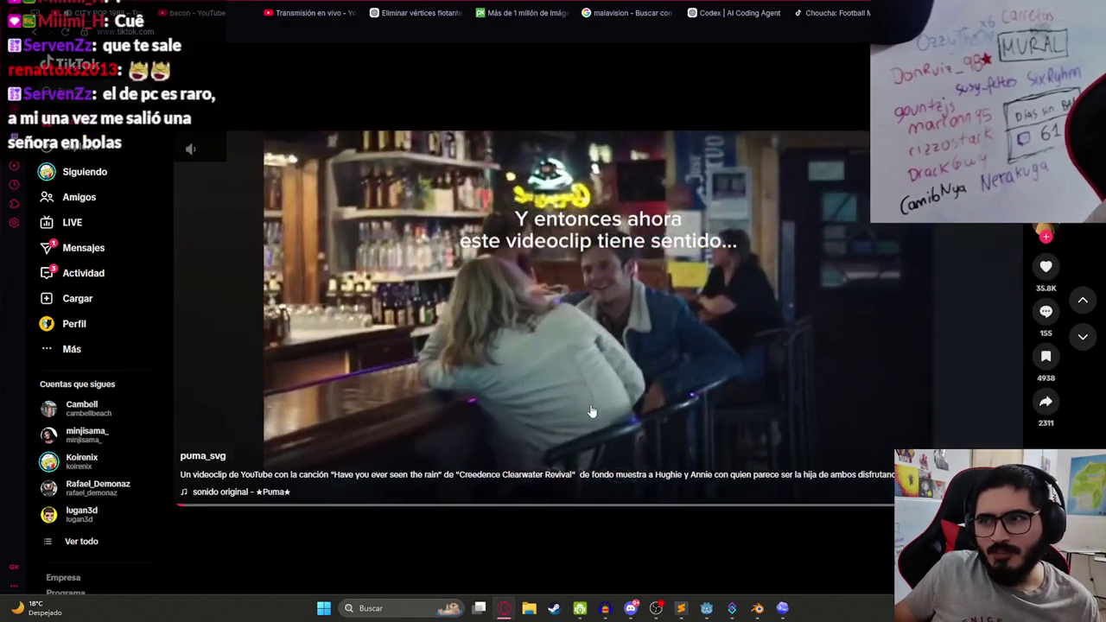
pyautogui.scroll(-1, 578, 383)
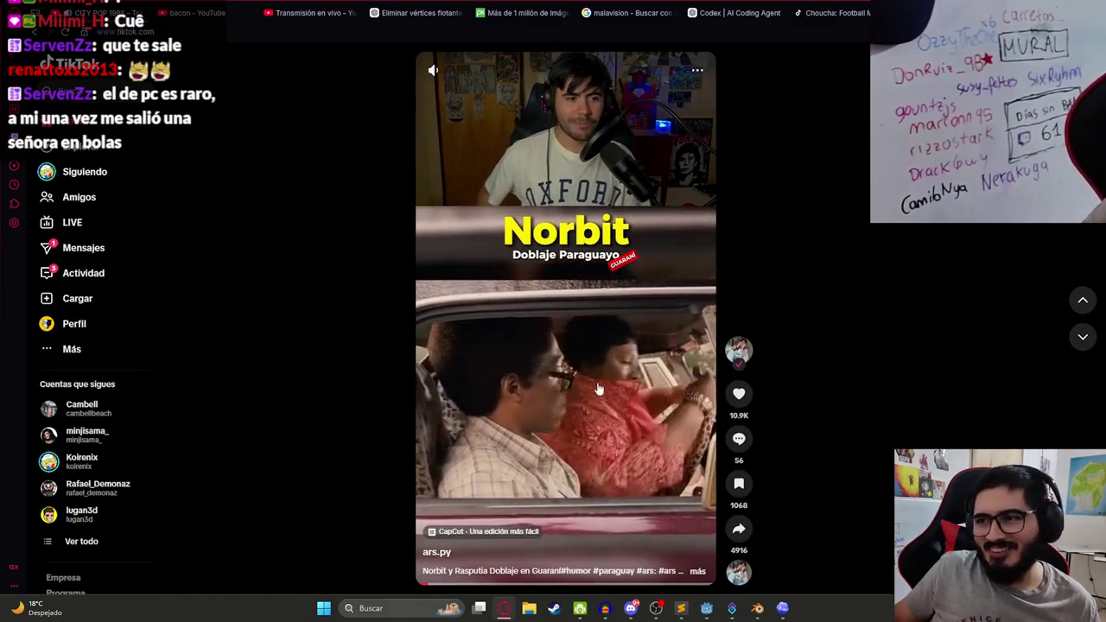
pyautogui.scroll(-1, 595, 341)
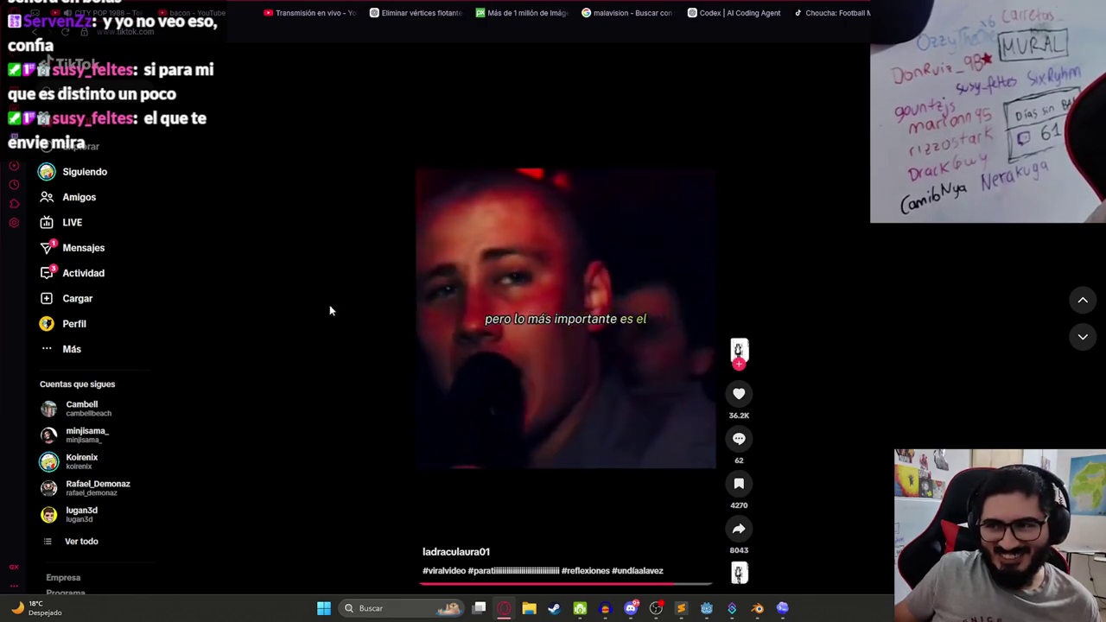
pyautogui.moveTo(540, 363)
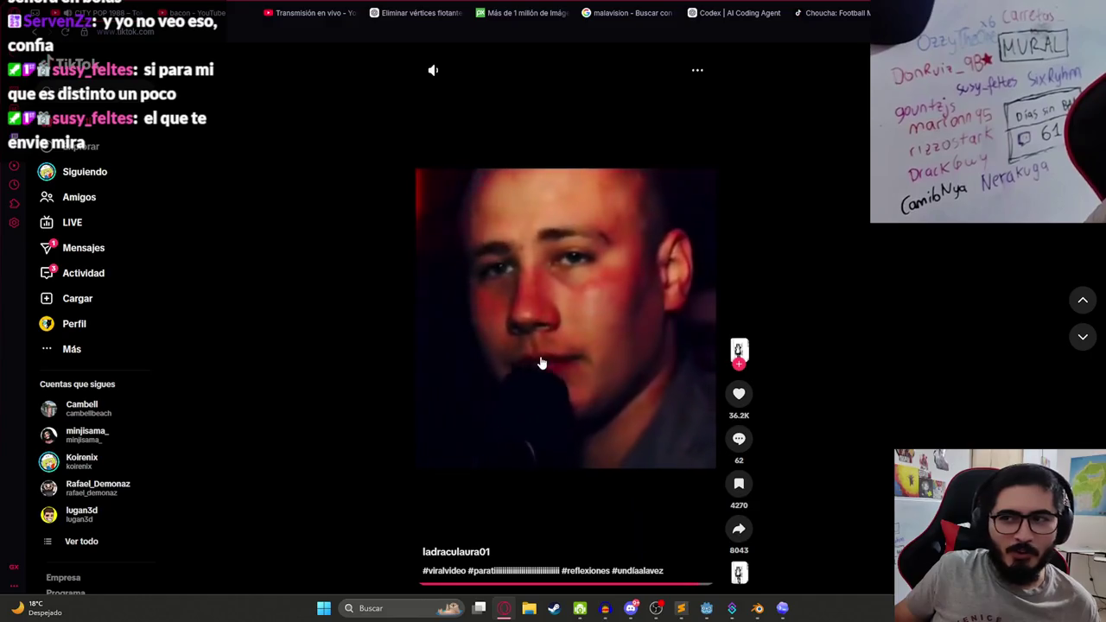
pyautogui.press('space')
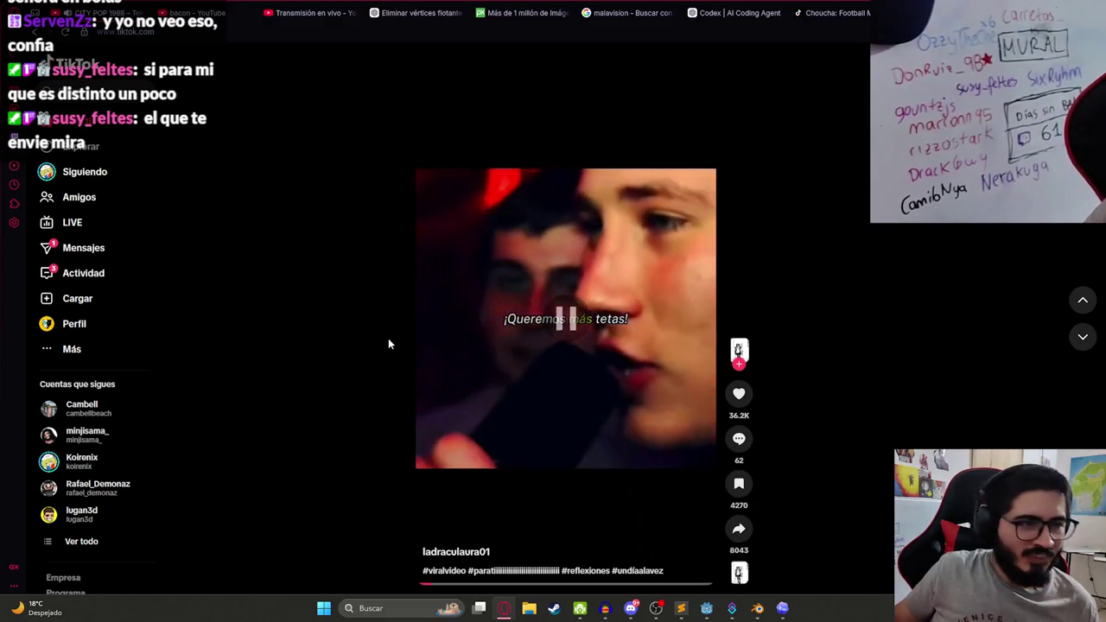
pyautogui.hotkey('ctrl', 'Tab')
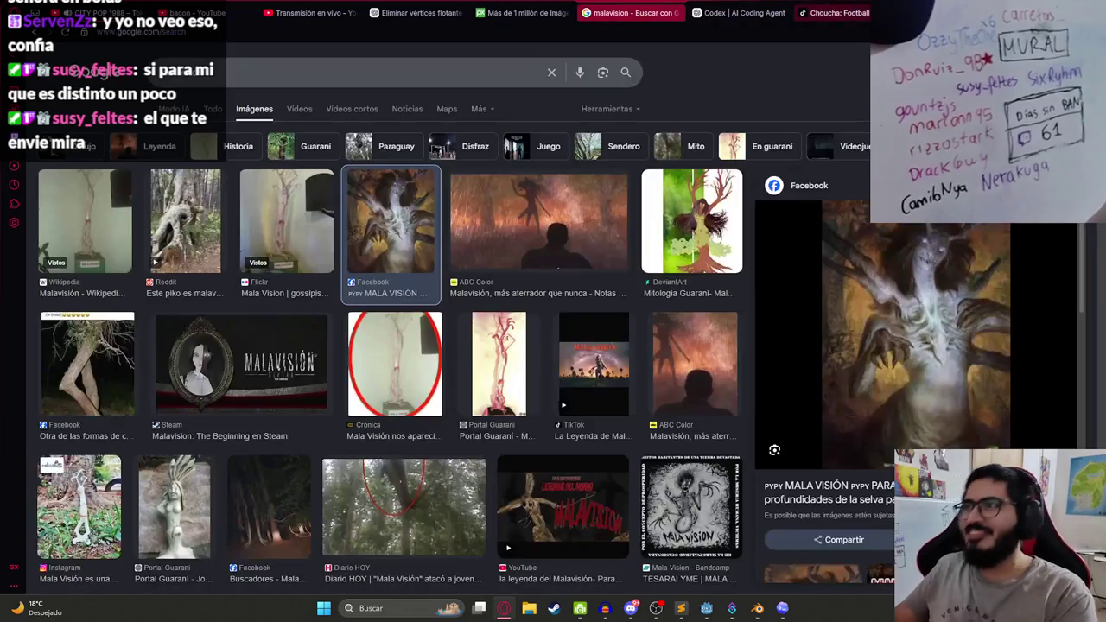
pyautogui.hotkey('ctrl', 'Tab')
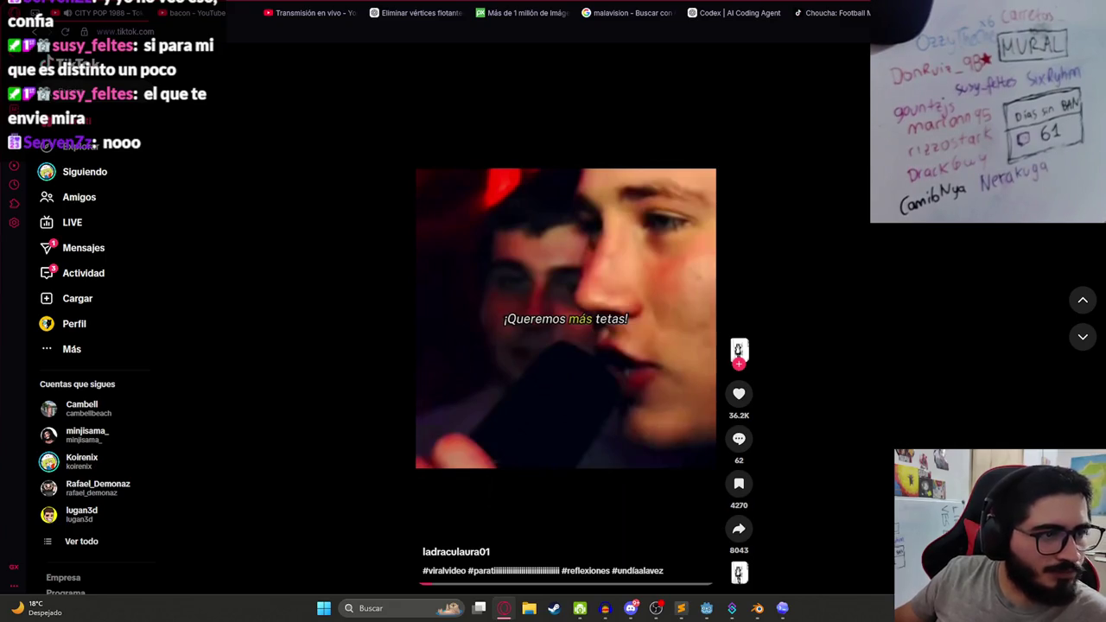
# Open the ukulele video's comments and view two of the attached comment images
pyautogui.scroll(-2, 546, 279)
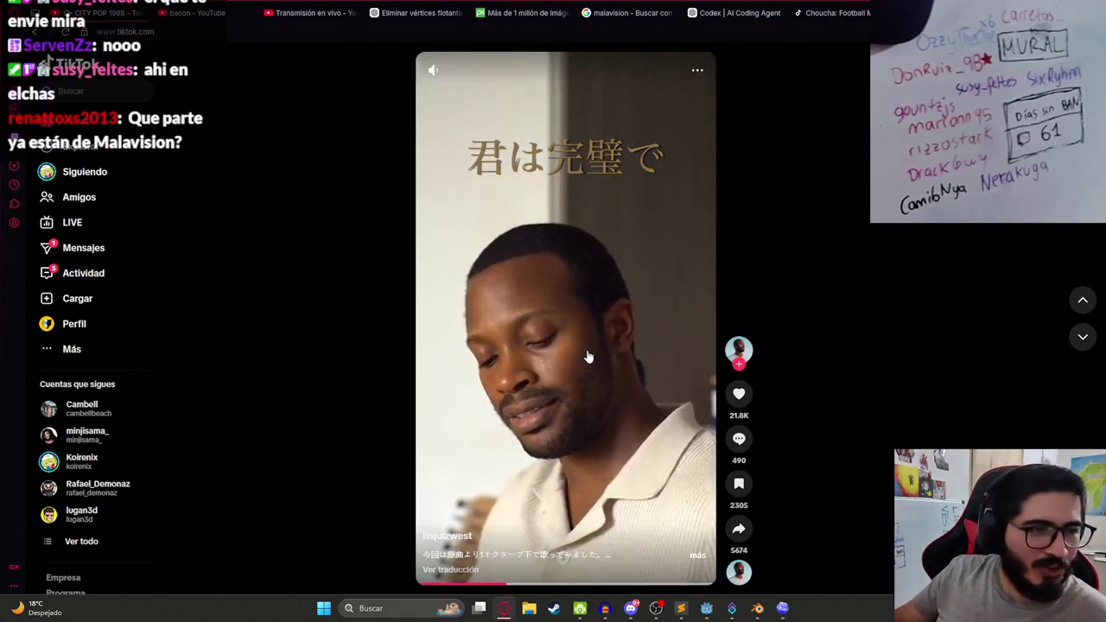
pyautogui.click(738, 438)
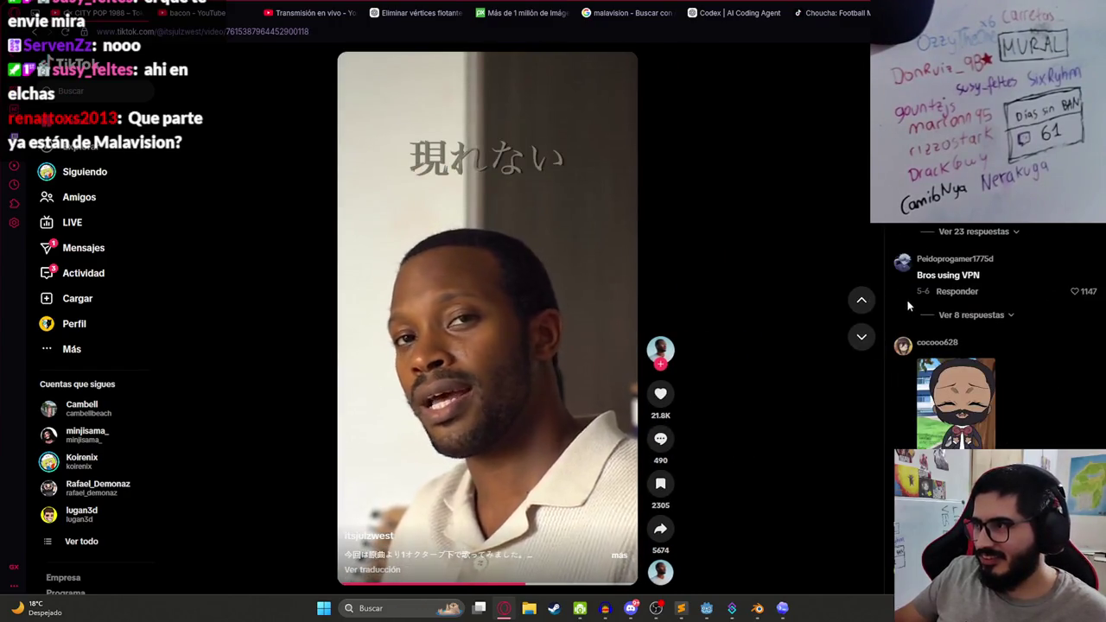
pyautogui.click(955, 402)
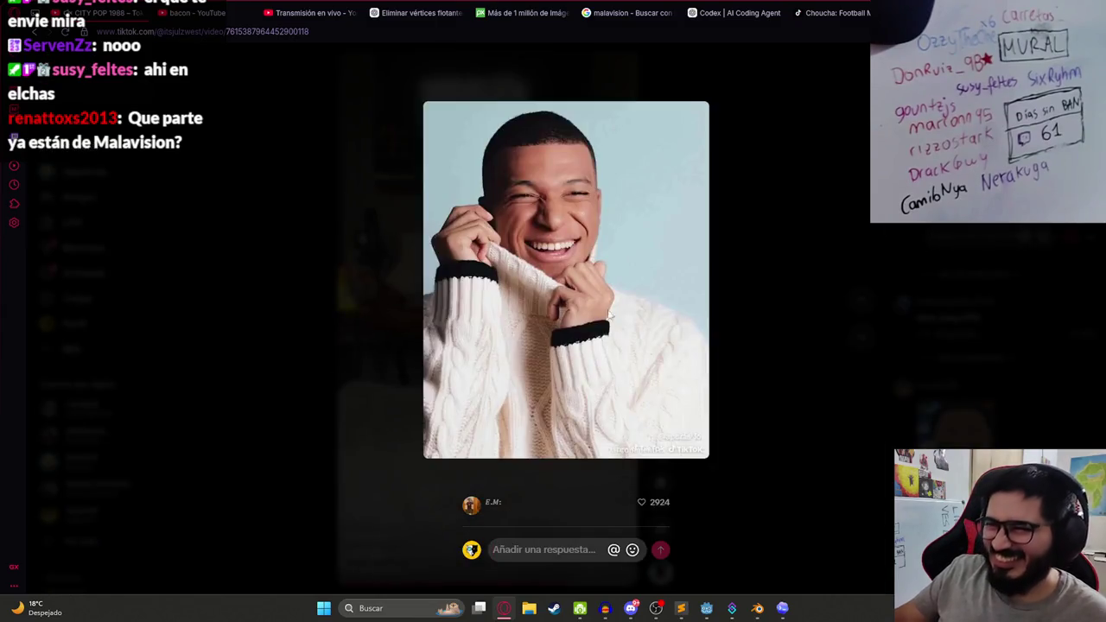
pyautogui.click(791, 388)
pyautogui.click(954, 415)
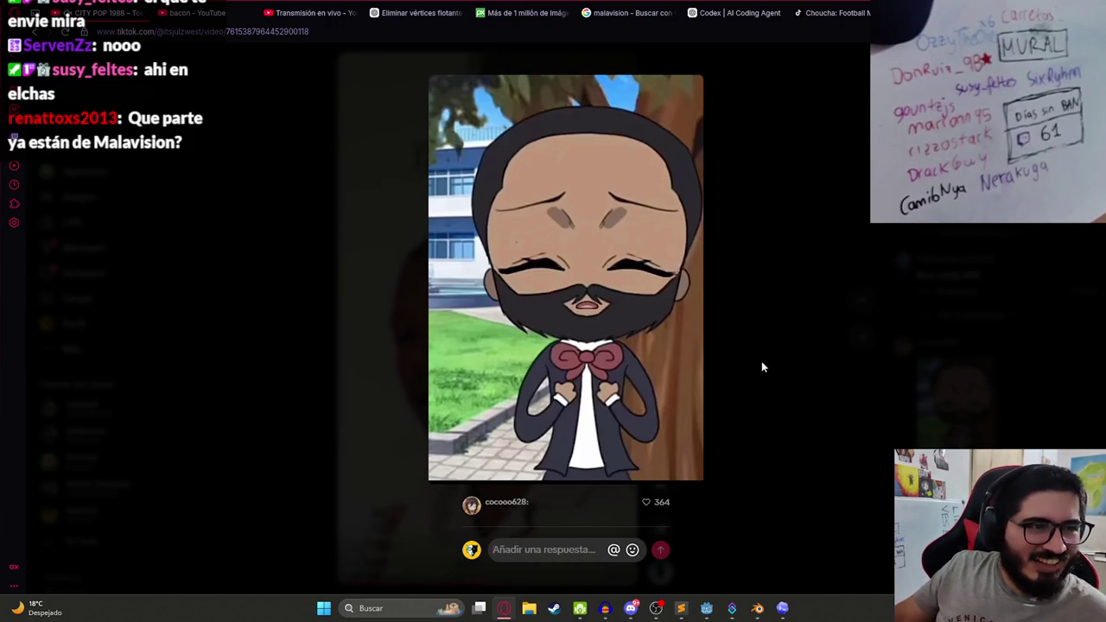
pyautogui.click(761, 364)
# View the LAY-É comment's image, then move on to the One Piece Chopper clip and like it
pyautogui.scroll(-3, 982, 379)
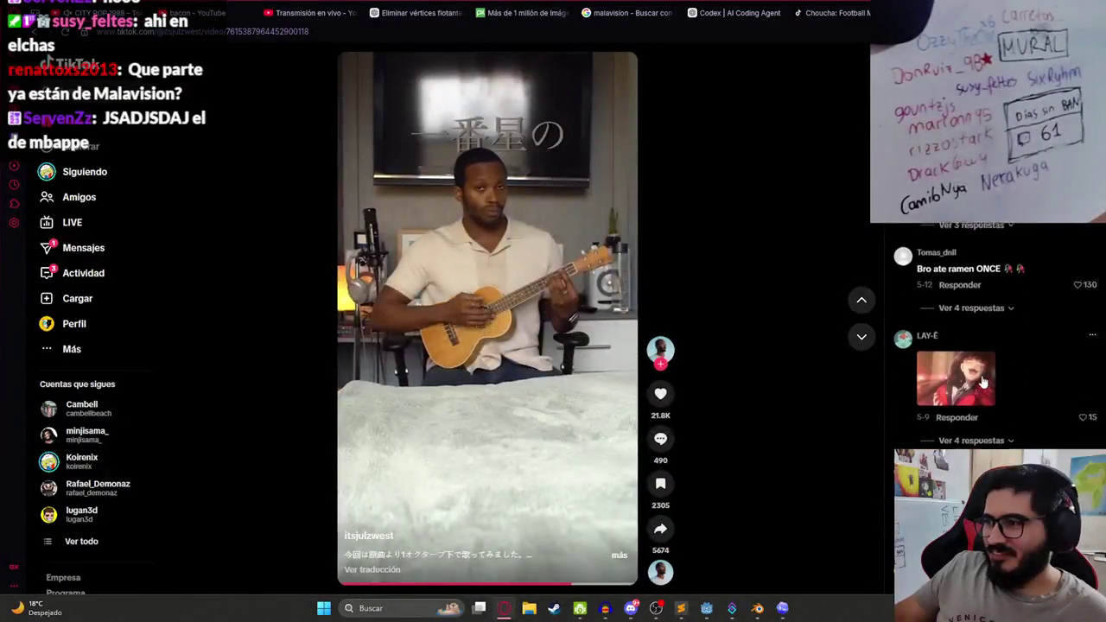
pyautogui.click(982, 380)
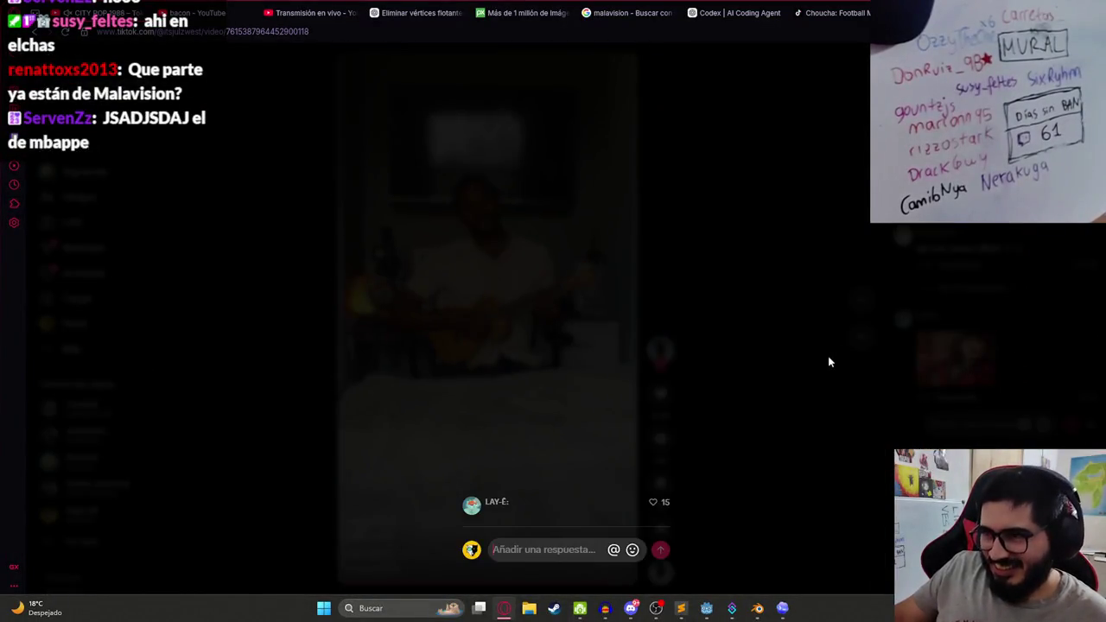
pyautogui.click(939, 346)
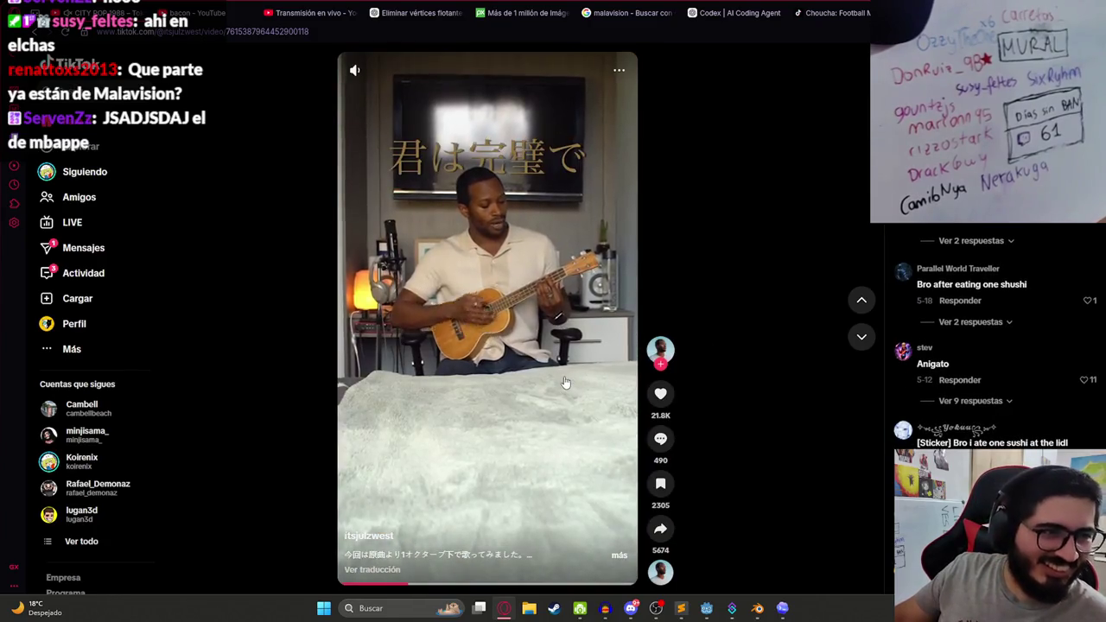
pyautogui.scroll(5, 1041, 311)
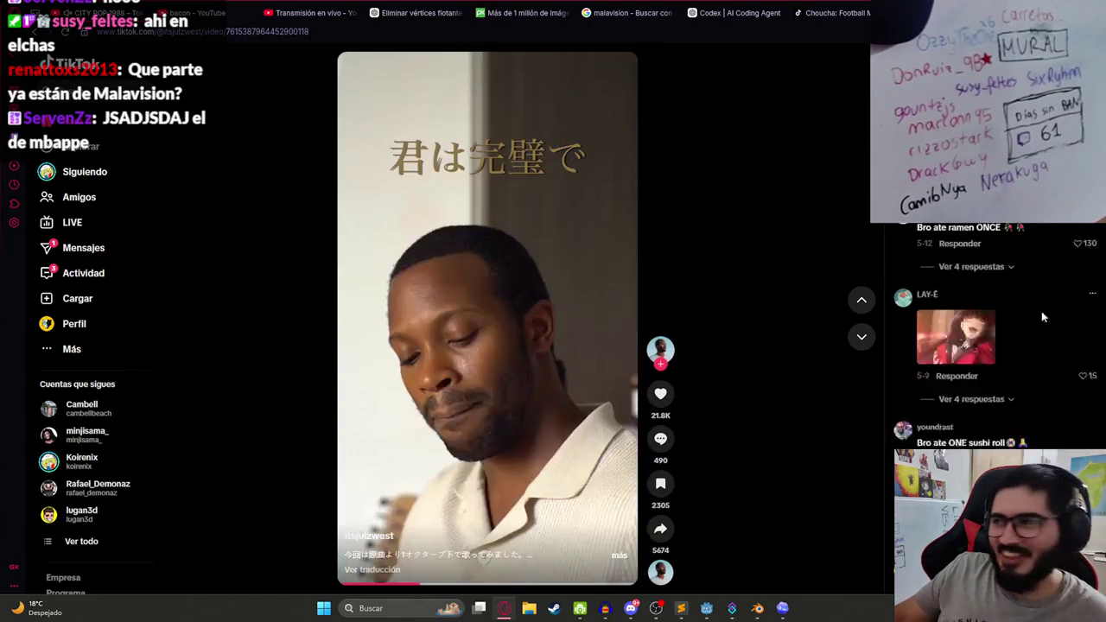
pyautogui.scroll(-2, 587, 225)
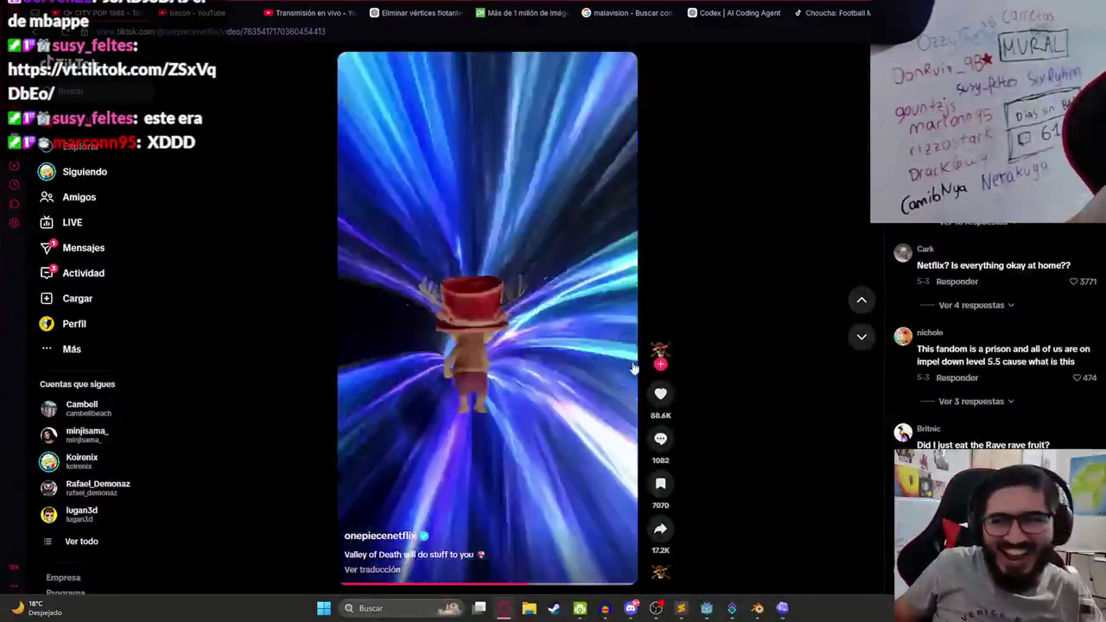
pyautogui.click(656, 396)
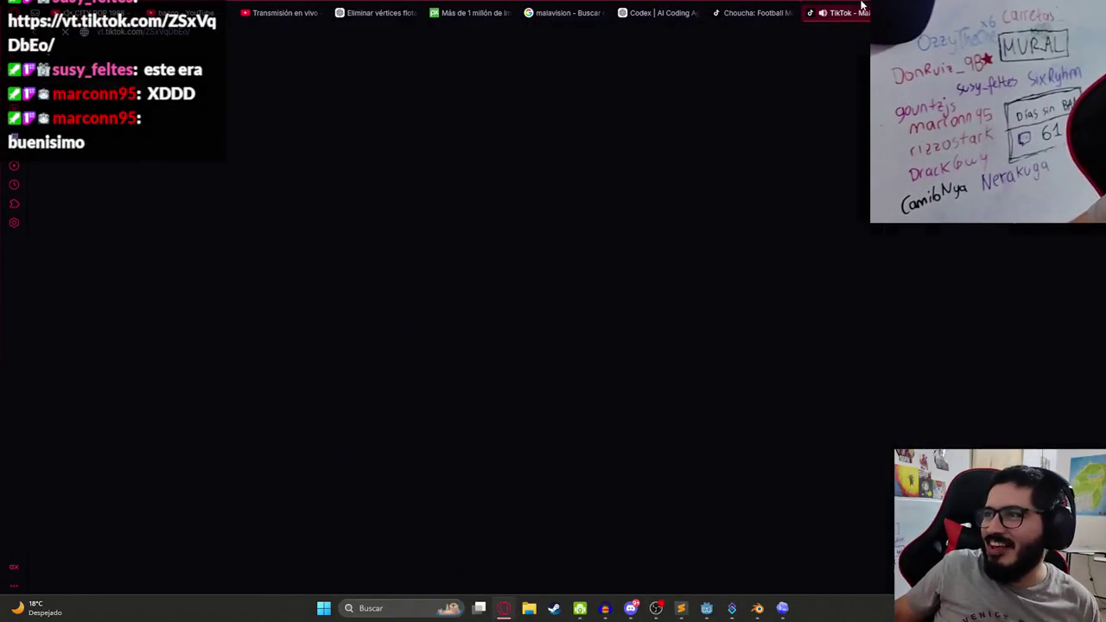
# Close the extra TikTok tab, watch more feed videos, pause the camera operator clip, and return to Codex
pyautogui.click(791, 13)
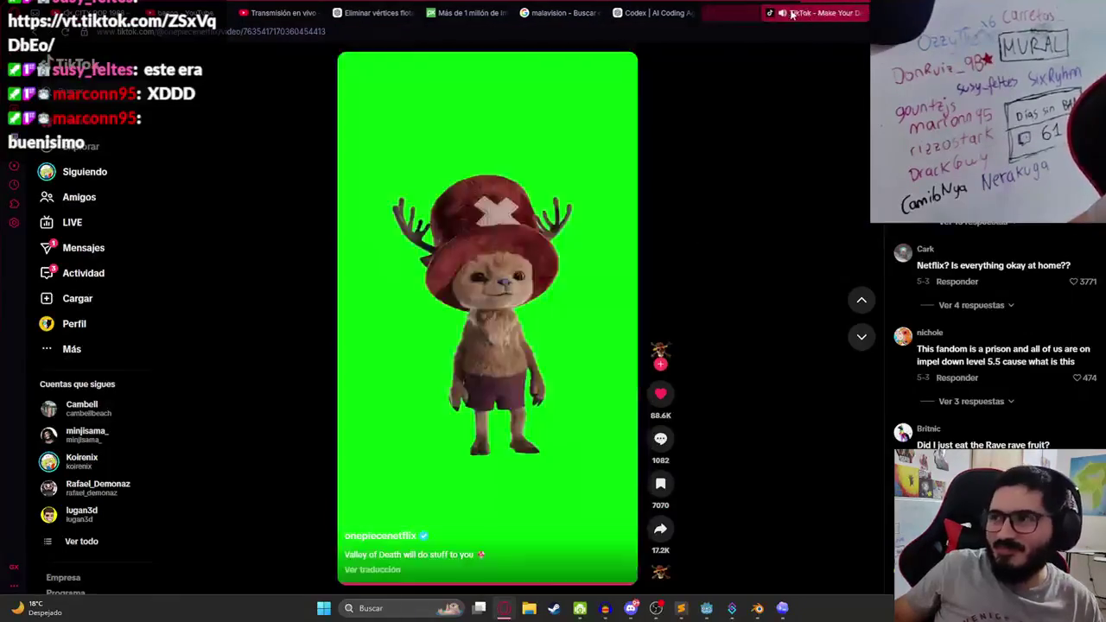
pyautogui.scroll(-1, 584, 231)
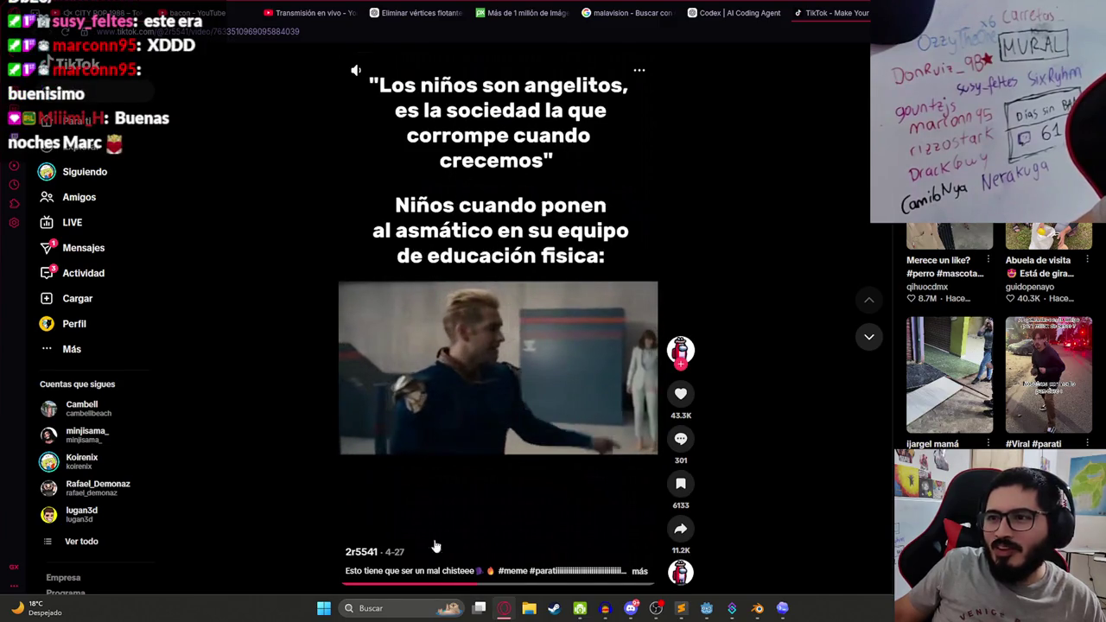
pyautogui.click(345, 585)
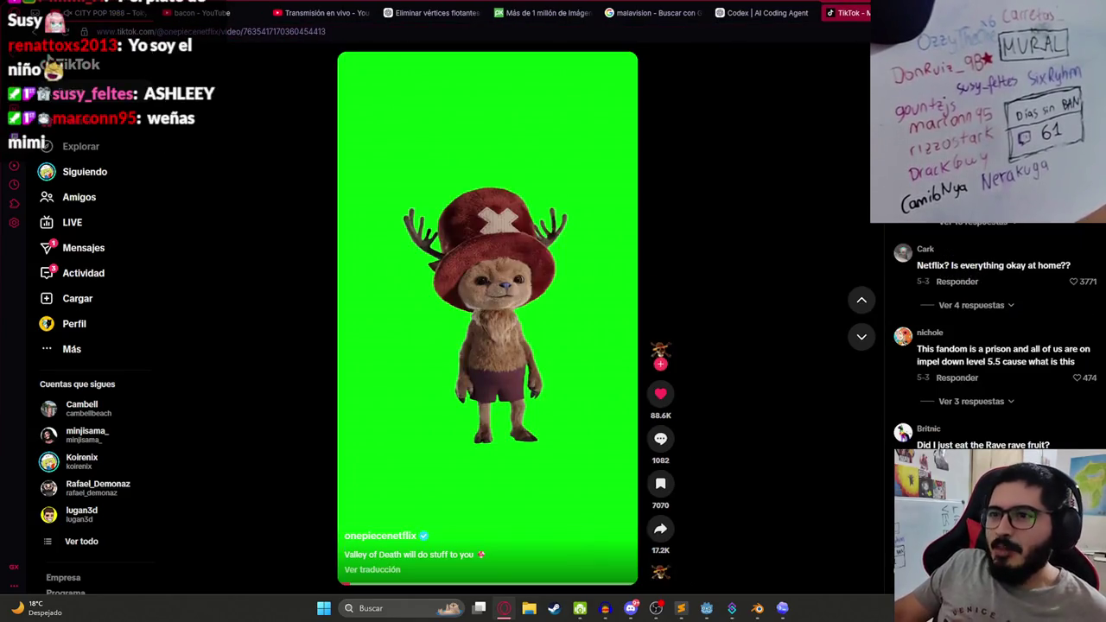
pyautogui.moveTo(500, 322)
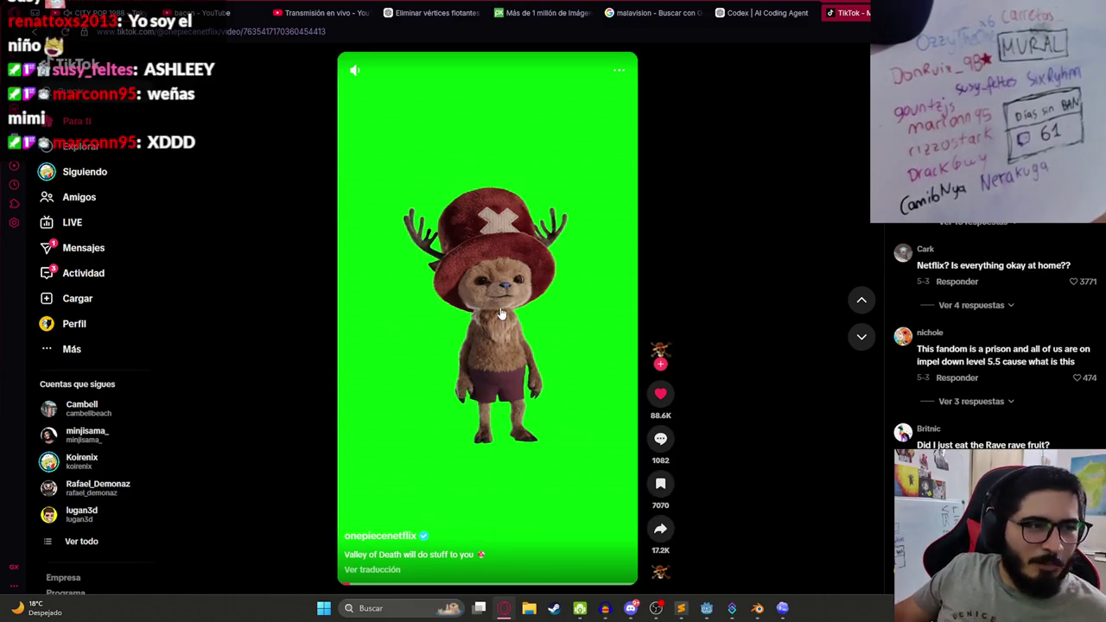
pyautogui.scroll(-1, 502, 304)
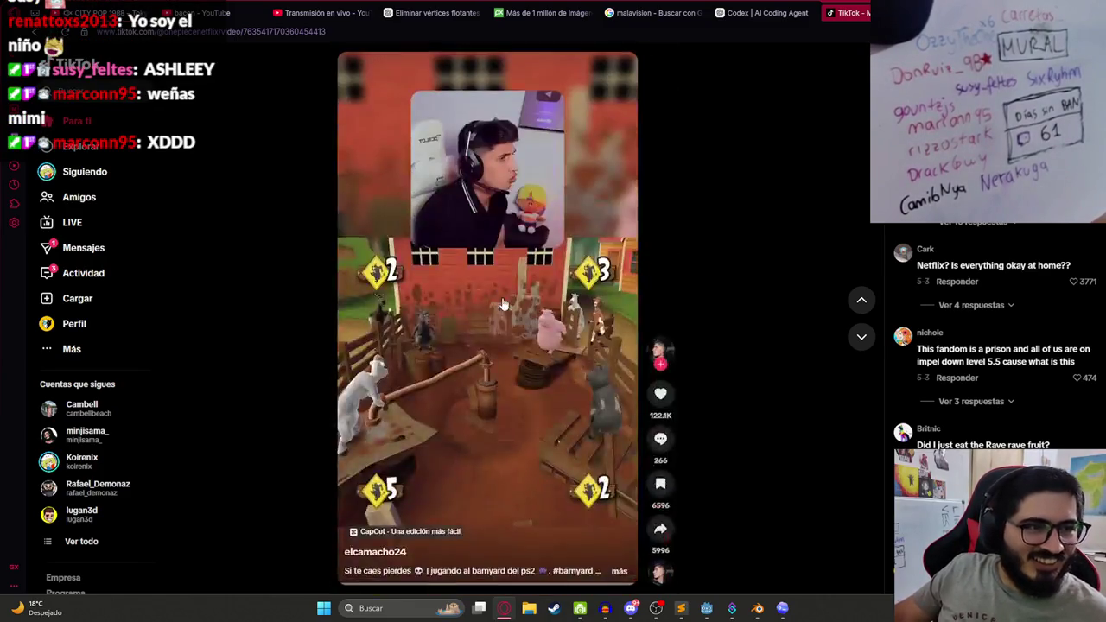
pyautogui.scroll(-1, 537, 362)
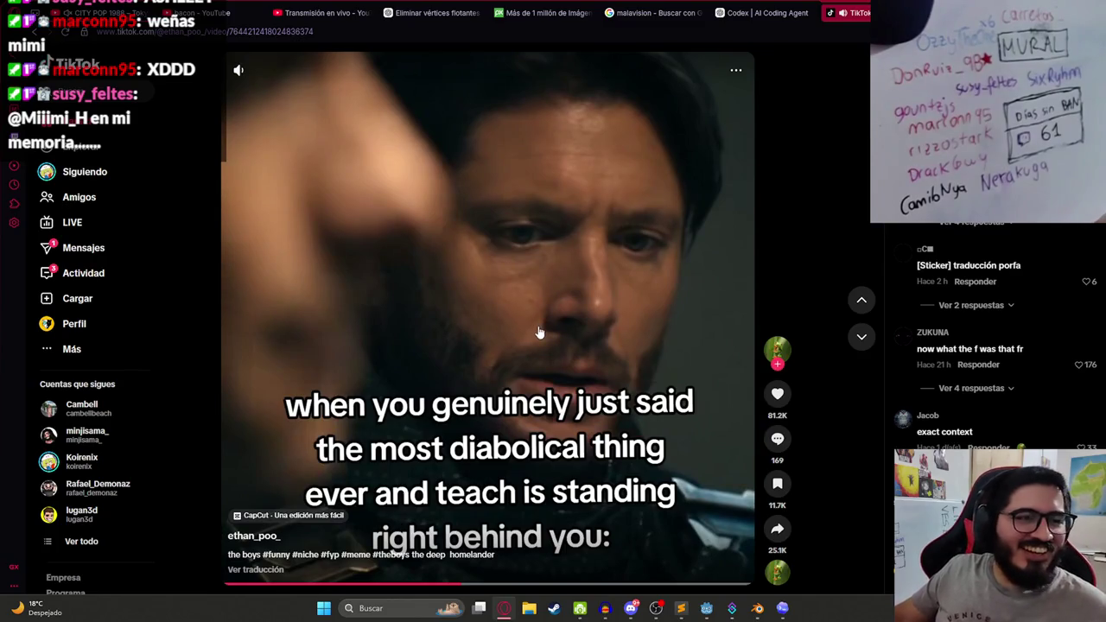
pyautogui.scroll(-1, 546, 319)
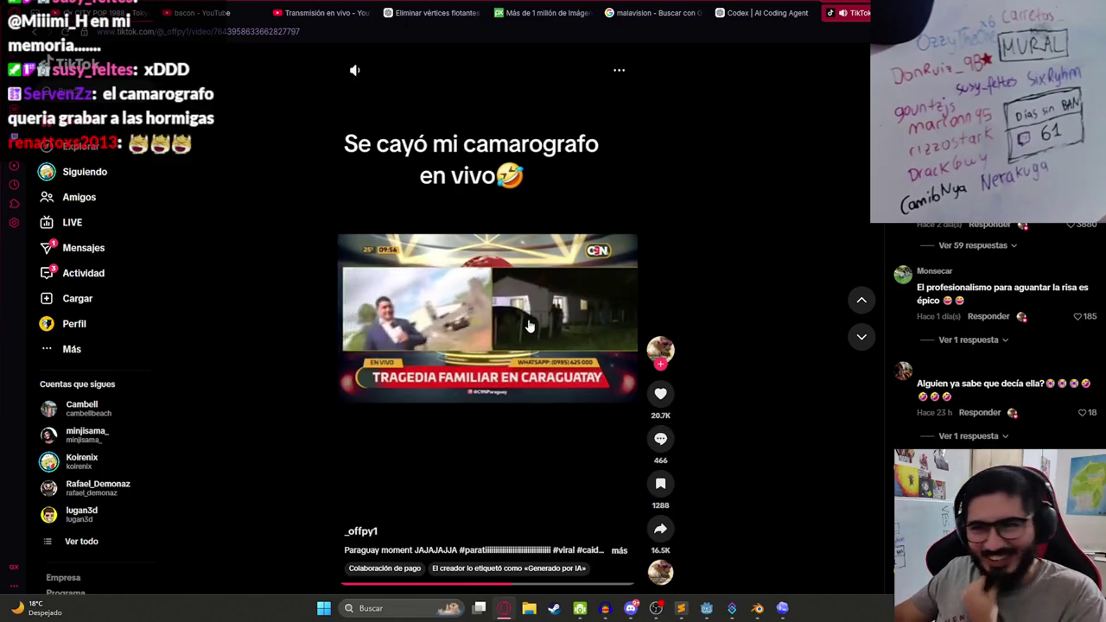
pyautogui.click(527, 395)
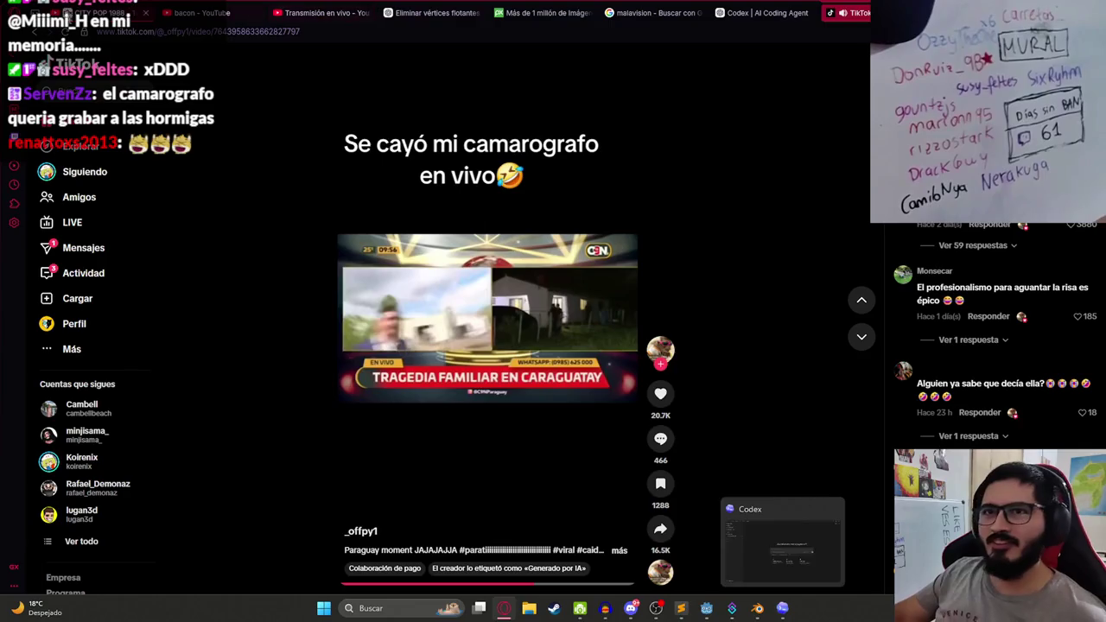
pyautogui.click(783, 607)
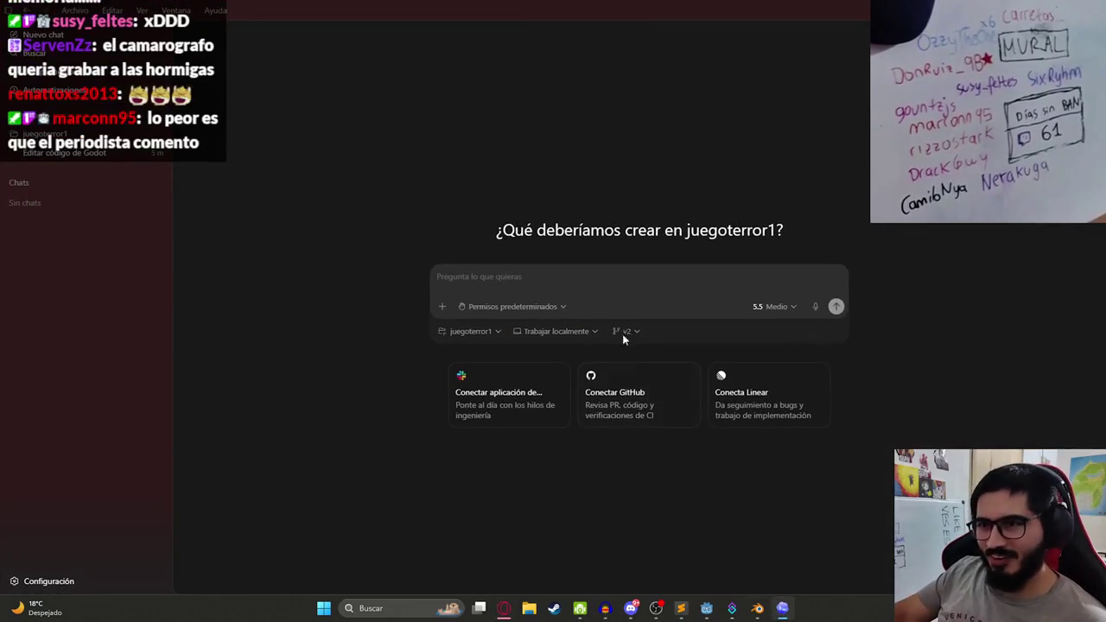
# Open the 'Editar código de Godot' chat in Codex and launch a File Explorer window
pyautogui.click(95, 161)
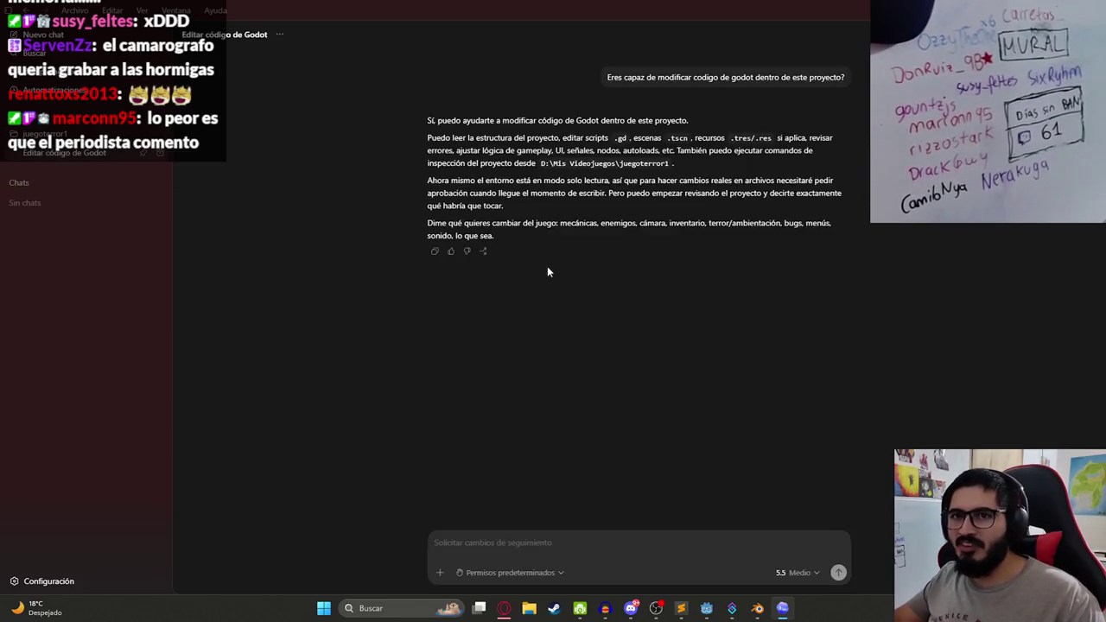
pyautogui.hotkey('alt', 'Tab')
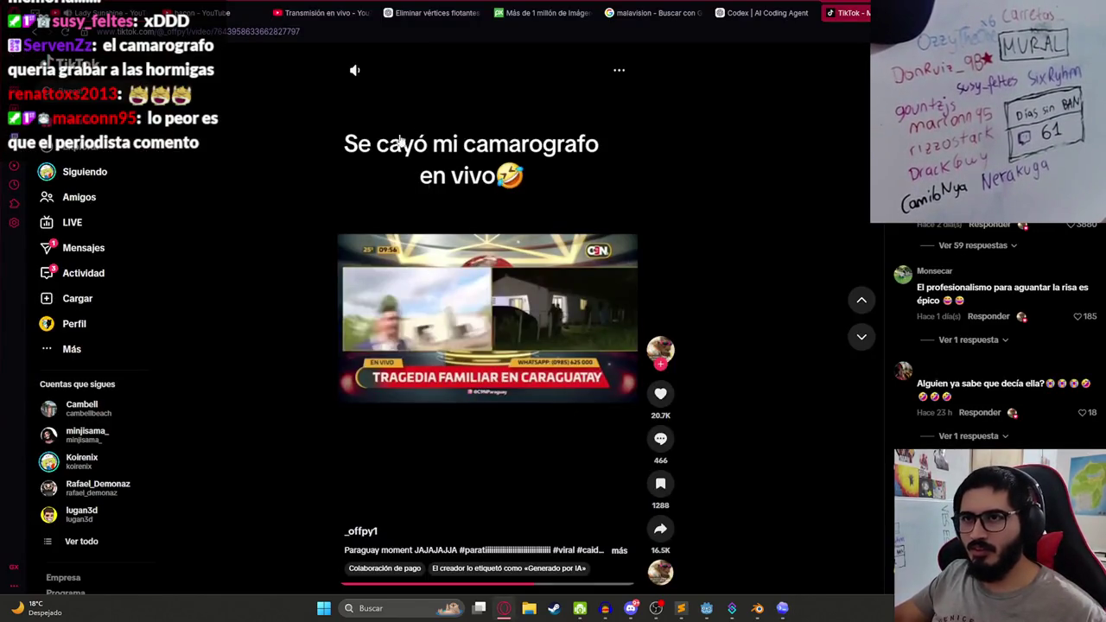
pyautogui.hotkey('alt', 'Tab')
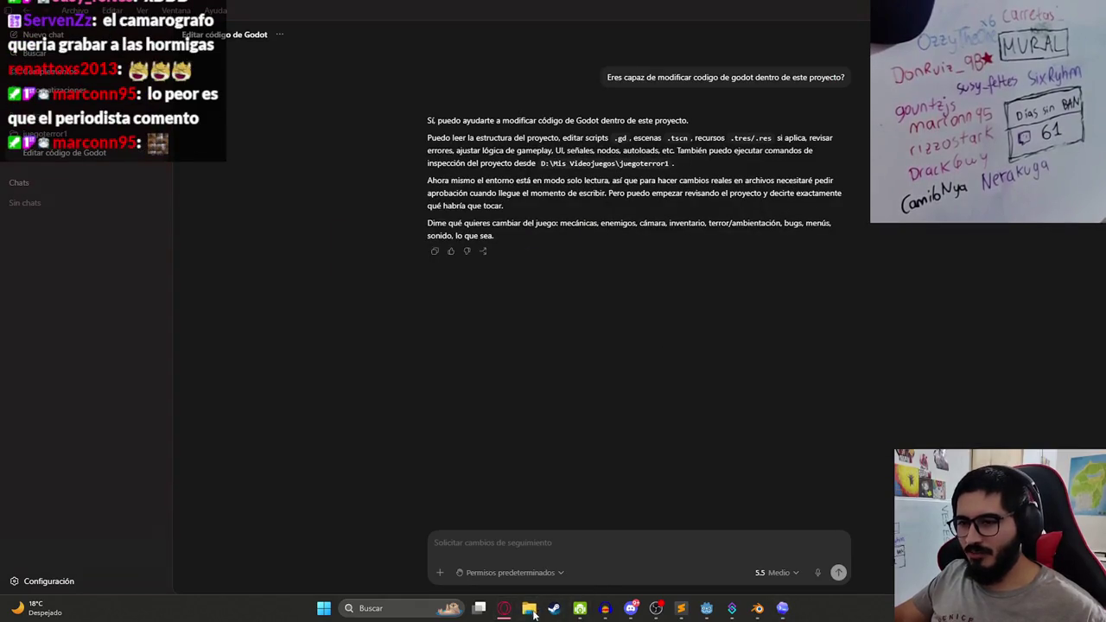
pyautogui.press('super+e')
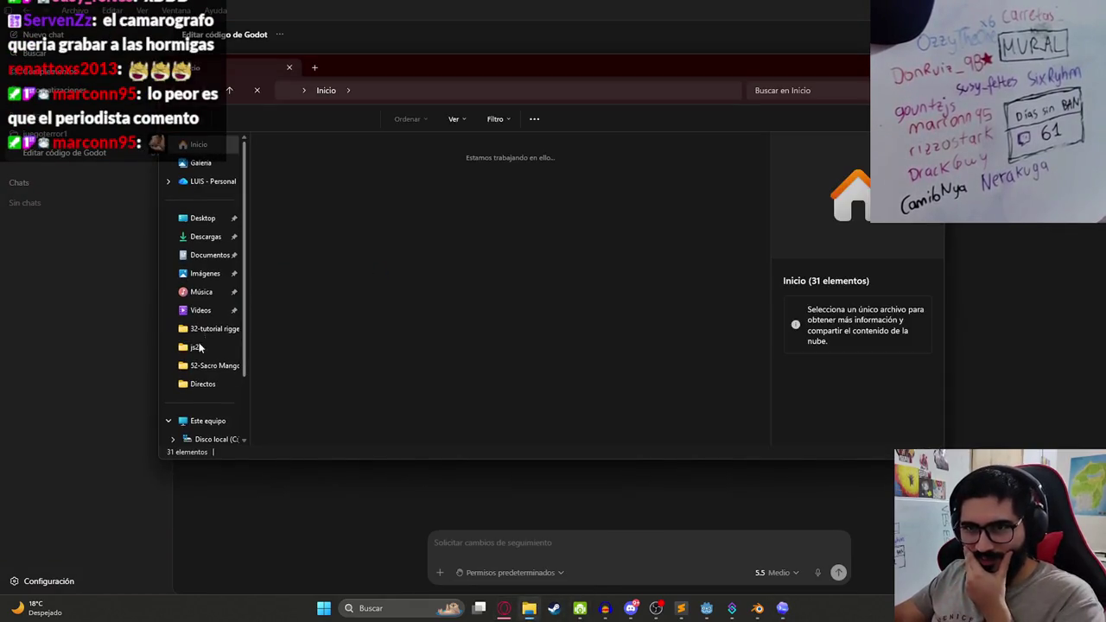
# Attach brasero.gd from D: > Mis Videojuegos > juegoterror1 > scripts to the Codex message, then remove it
pyautogui.click(207, 420)
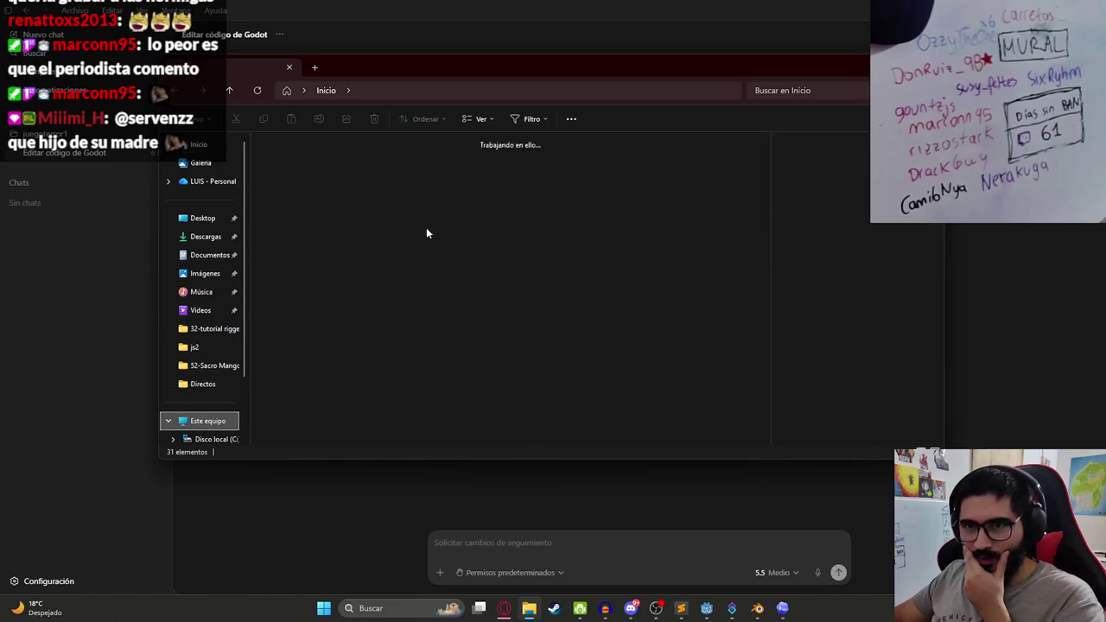
pyautogui.doubleClick(469, 173)
pyautogui.click(194, 306)
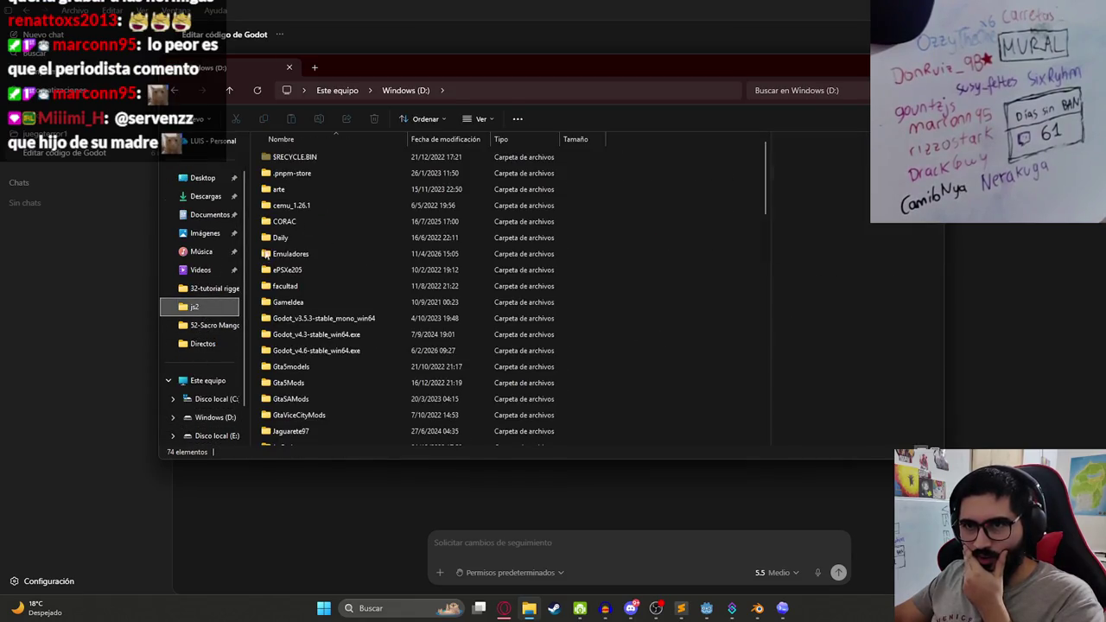
pyautogui.click(558, 90)
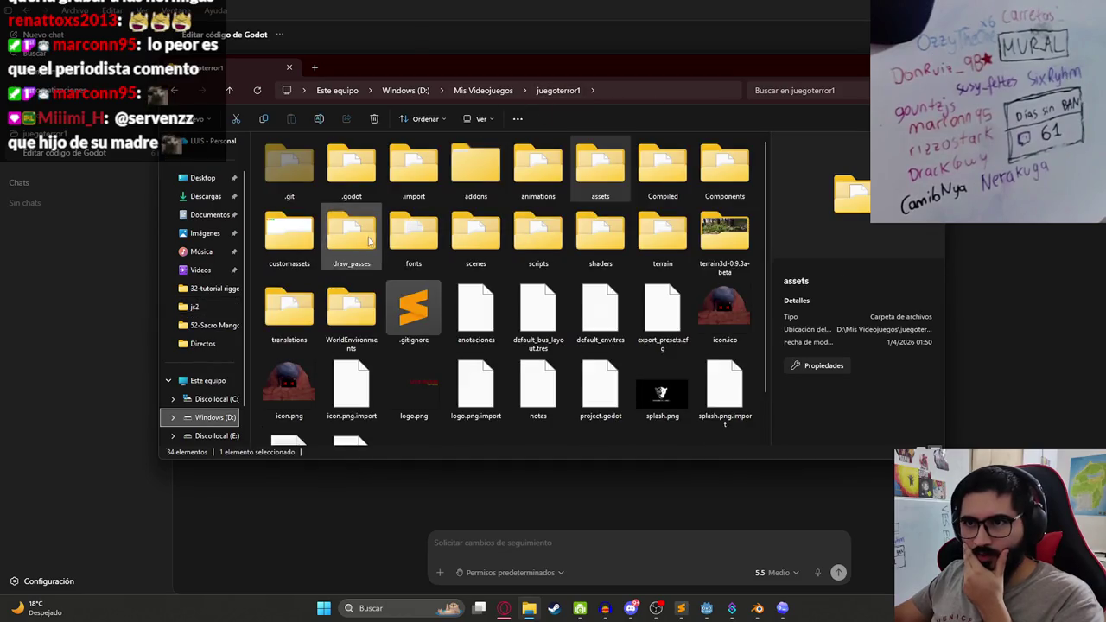
pyautogui.doubleClick(551, 244)
pyautogui.click(371, 190)
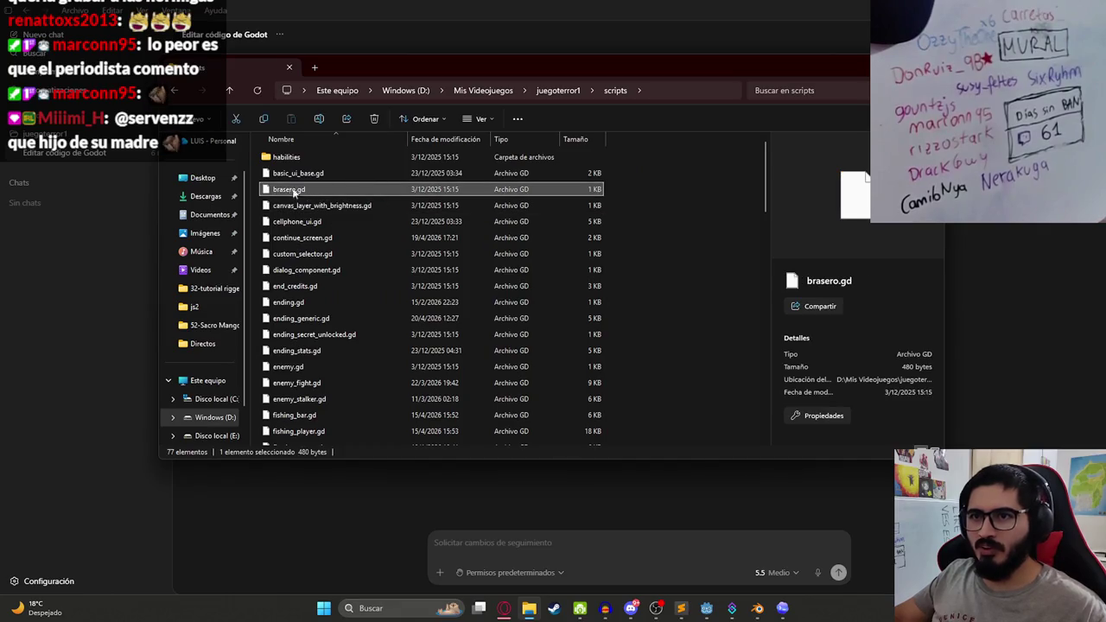
pyautogui.moveTo(294, 190); pyautogui.dragTo(481, 551)
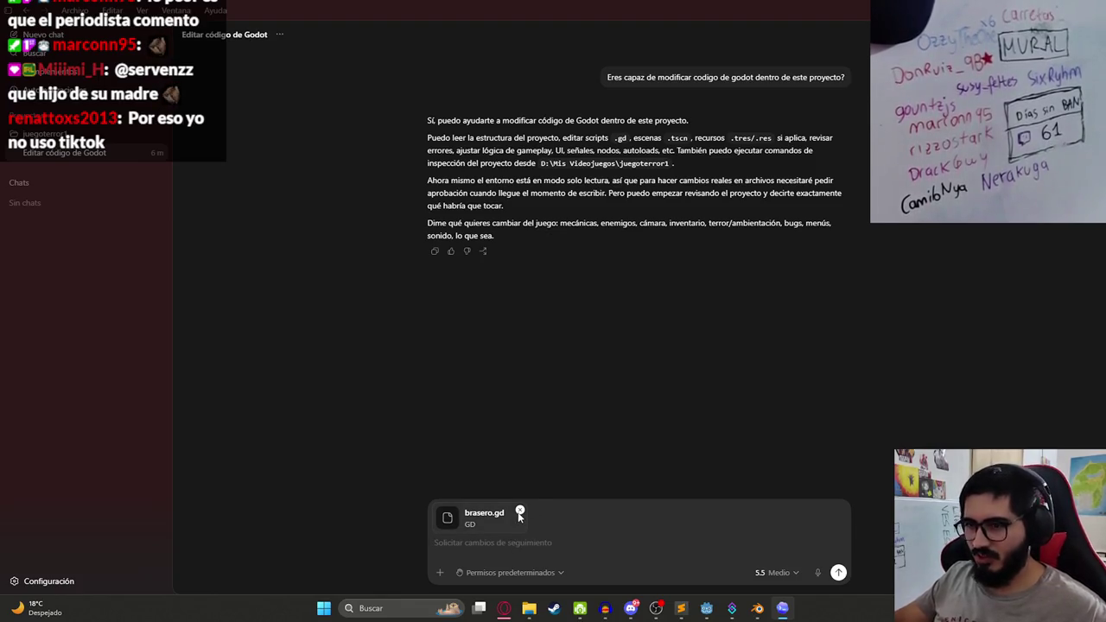
pyautogui.click(520, 512)
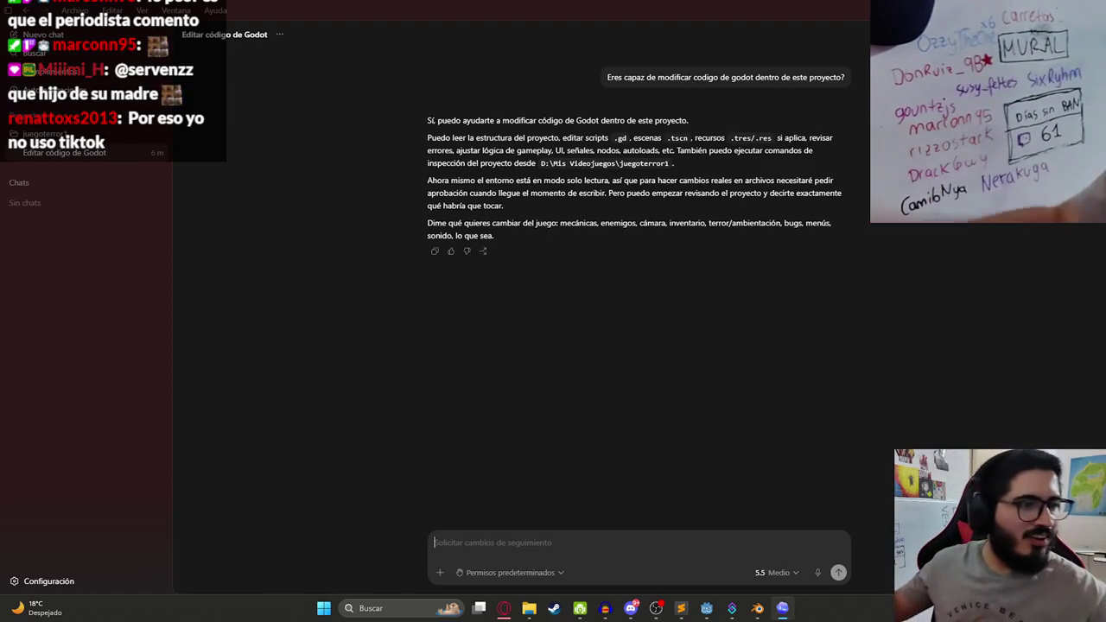
# Switch back to the Opera browser showing TikTok
pyautogui.click(507, 608)
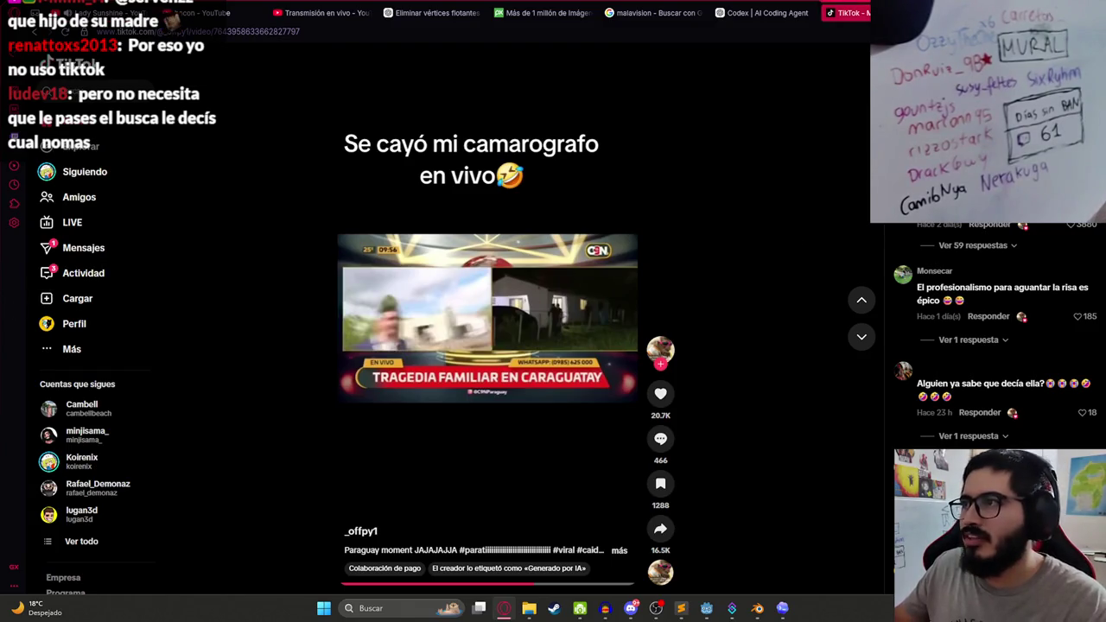
# Glance over the OpenAI Codex website tab, then return to the Codex chat and the Godot editor
pyautogui.hotkey('ctrl', 'shift', 'Tab')
pyautogui.scroll(-2, 572, 446)
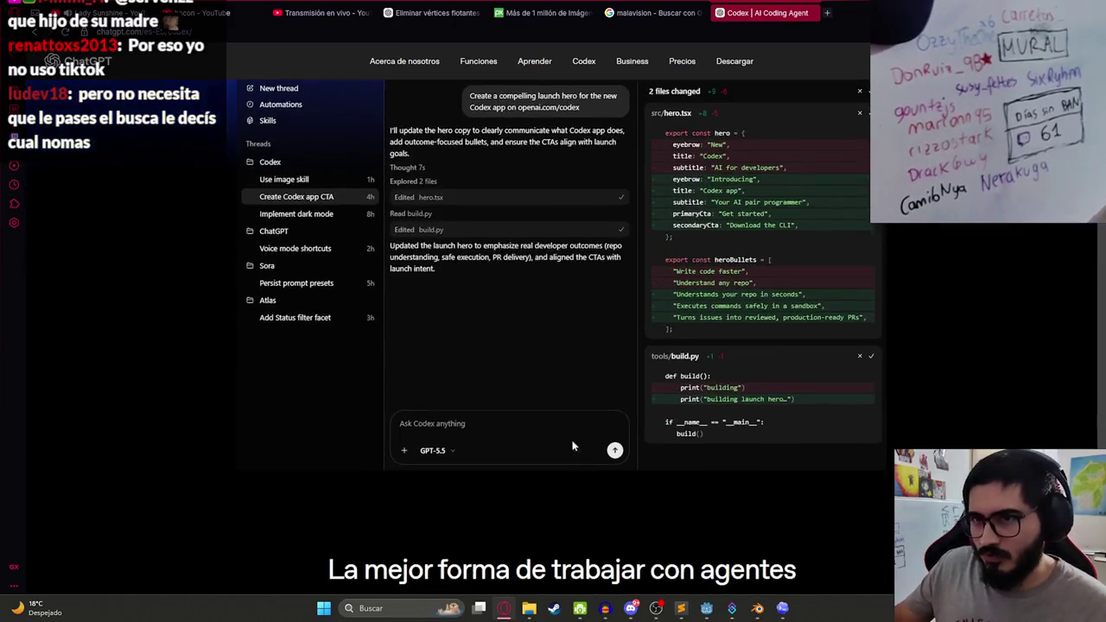
pyautogui.scroll(2, 506, 408)
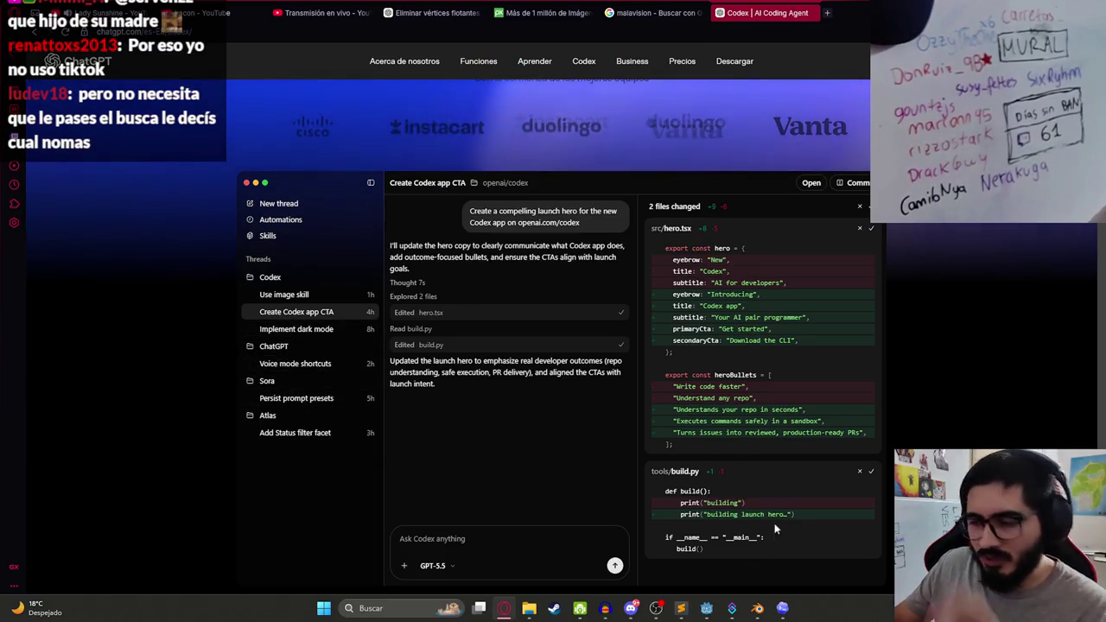
pyautogui.click(781, 608)
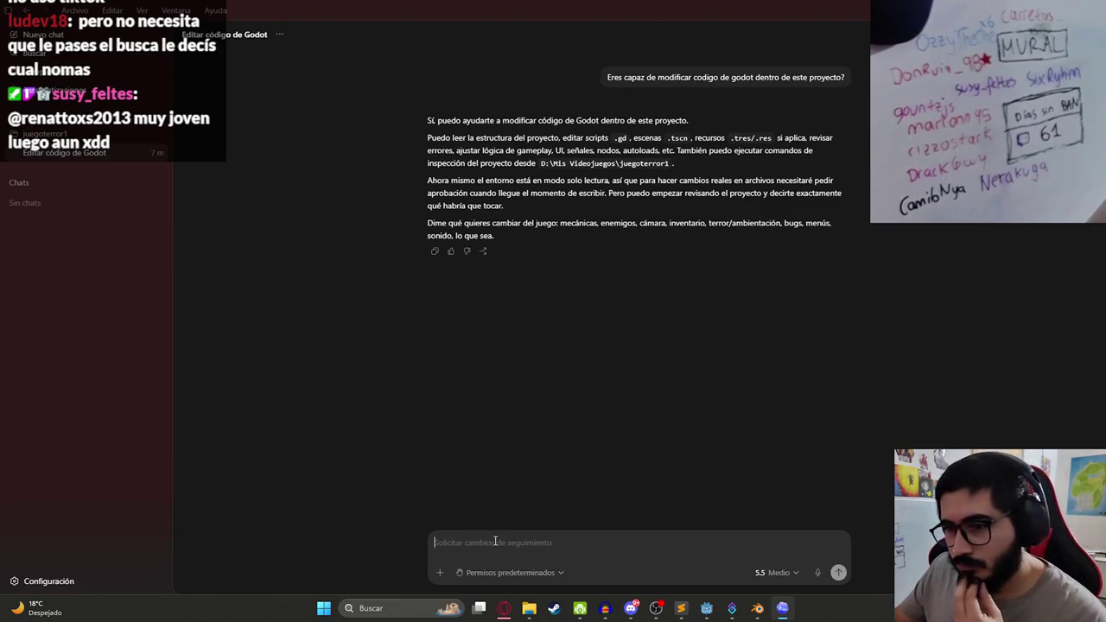
pyautogui.click(716, 609)
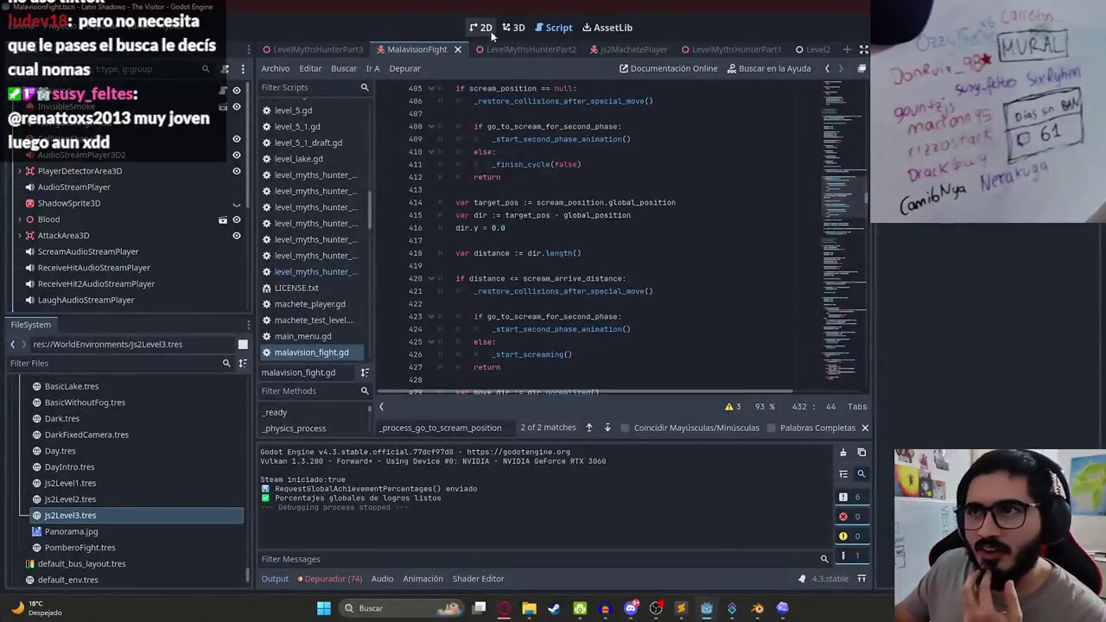
# Check the MalavisionFight scene in 3D and scroll to the end of malavision_fight.gd
pyautogui.click(519, 29)
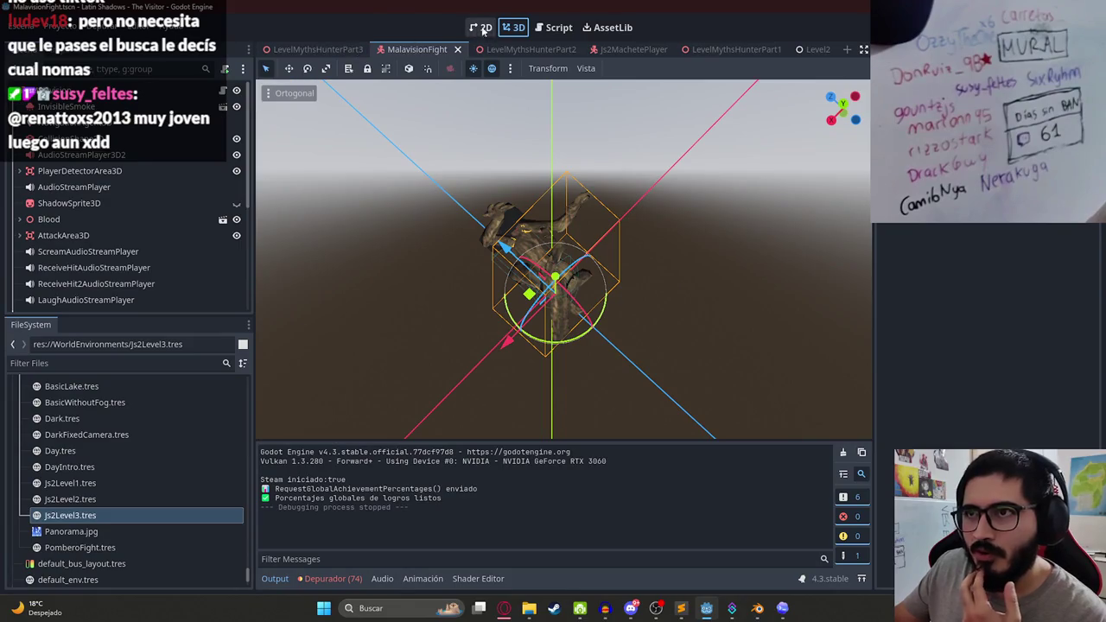
pyautogui.click(553, 27)
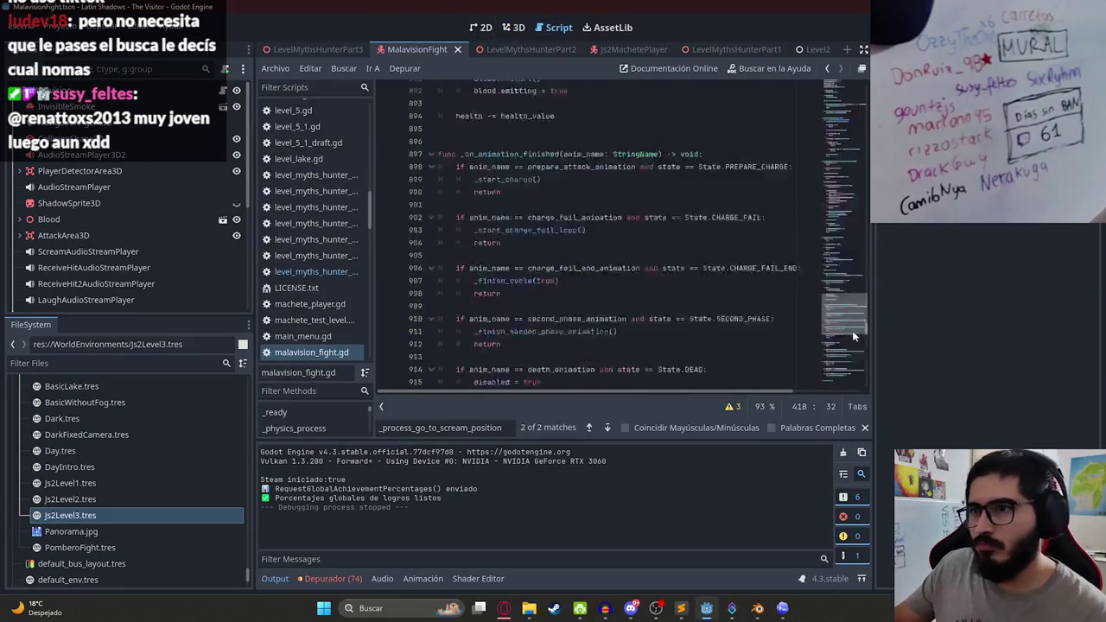
pyautogui.moveTo(853, 336); pyautogui.dragTo(724, 494)
# Review ChatGPT's full collision-fix script, save malavision_fight.gd, and open the LevelMythsHunterPart3 tab's options
pyautogui.click(505, 608)
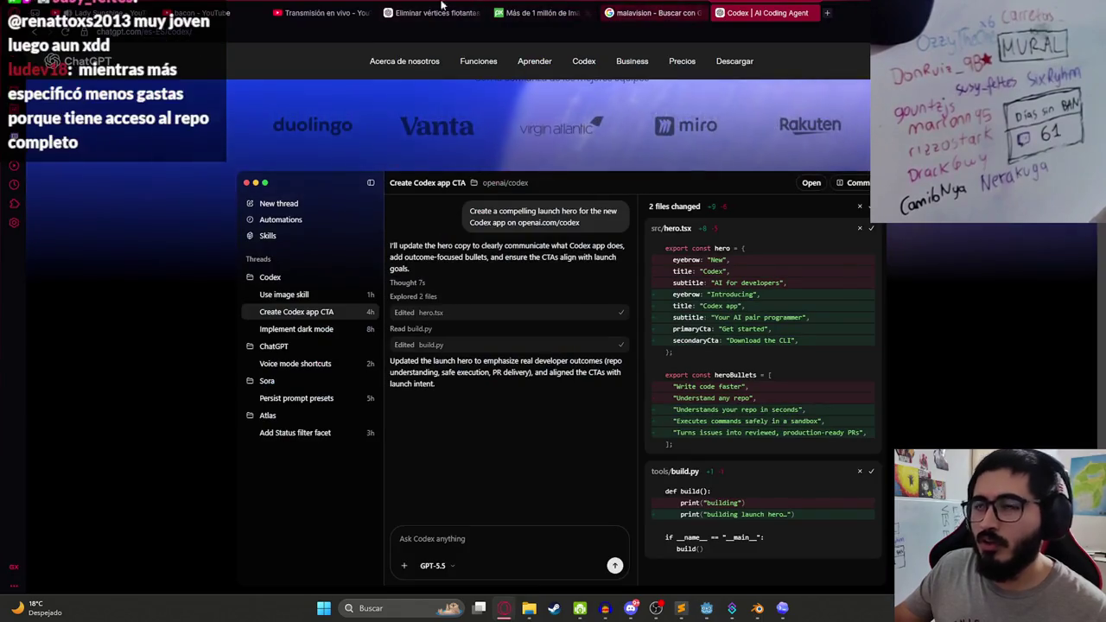
pyautogui.click(432, 12)
pyautogui.scroll(-3, 469, 317)
pyautogui.scroll(1, 788, 219)
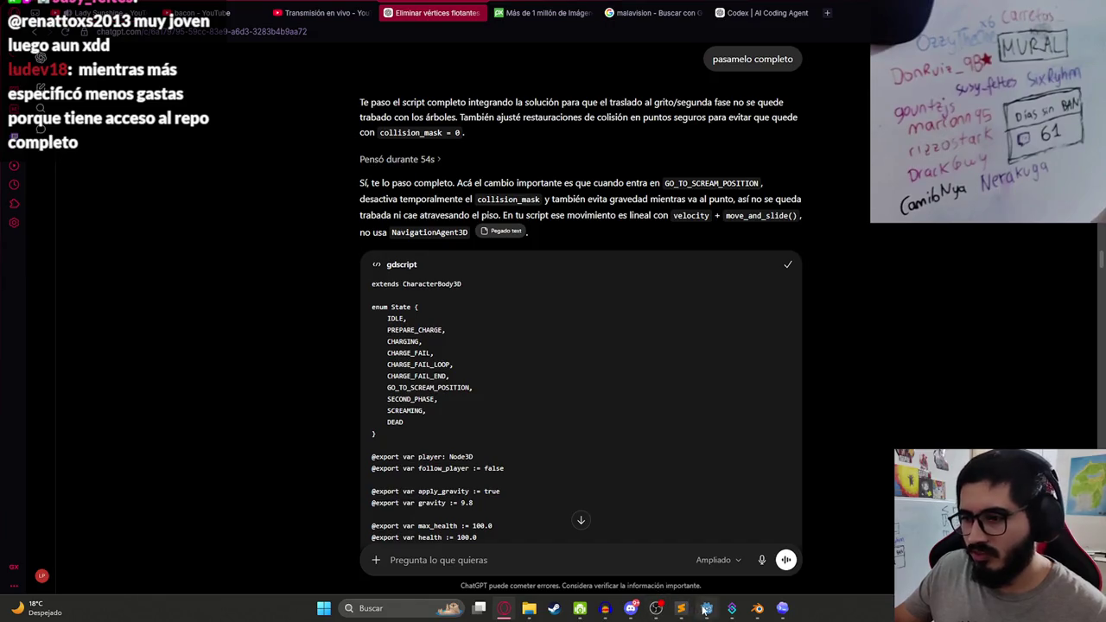
pyautogui.click(705, 609)
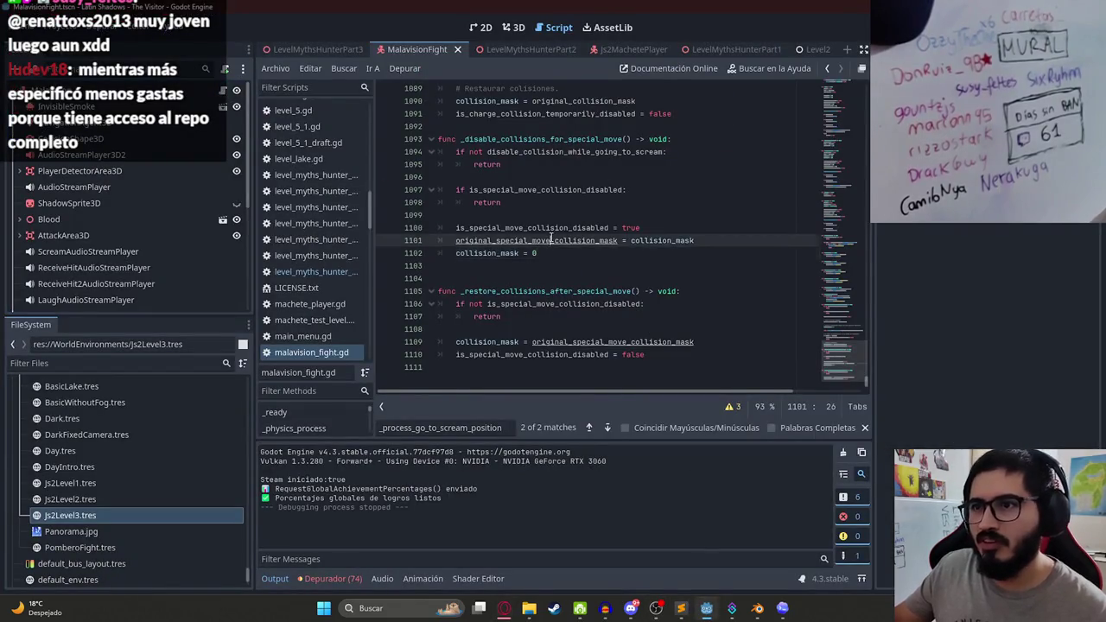
pyautogui.hotkey('ctrl', 's')
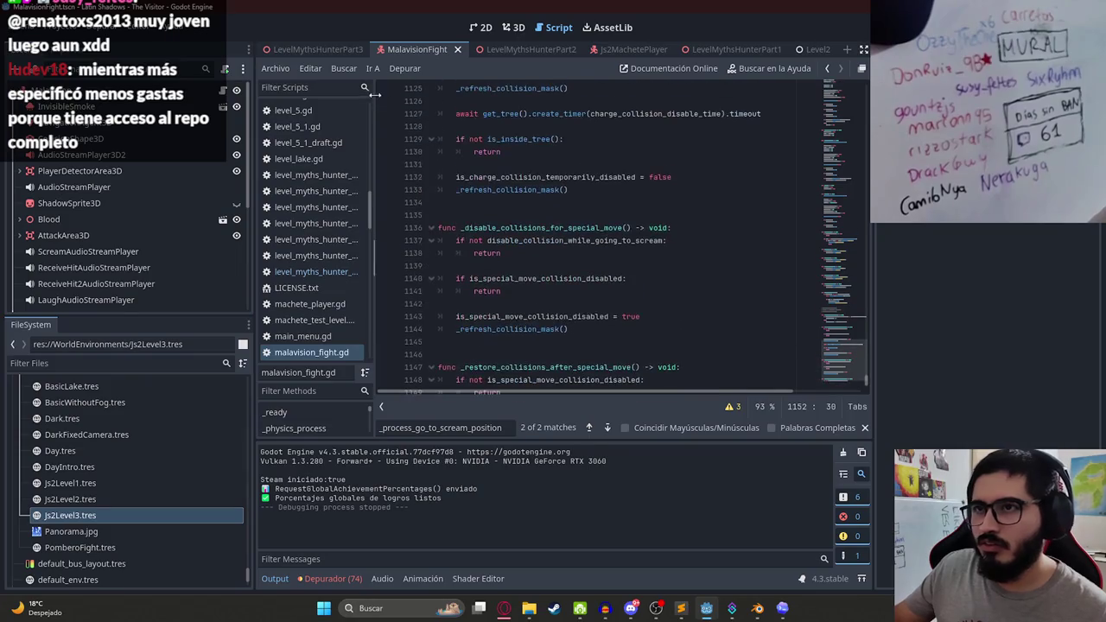
pyautogui.rightClick(314, 48)
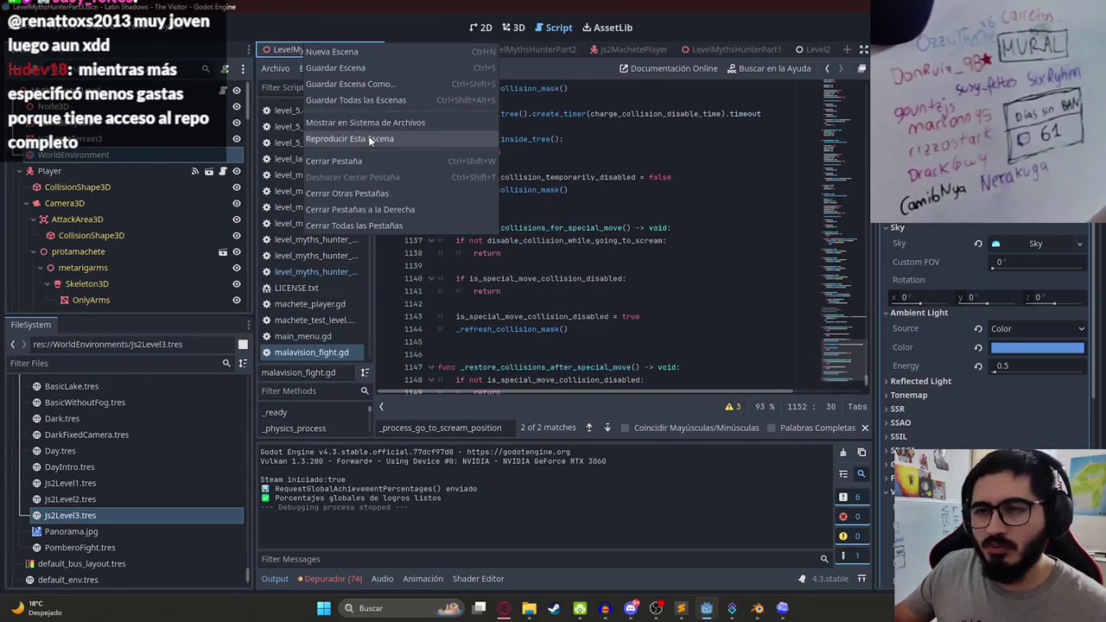
# Run LevelMythsHunterPart3 with 'Reproducir Esta Escena' and strike the foggy enemy with the machete four times
pyautogui.click(368, 138)
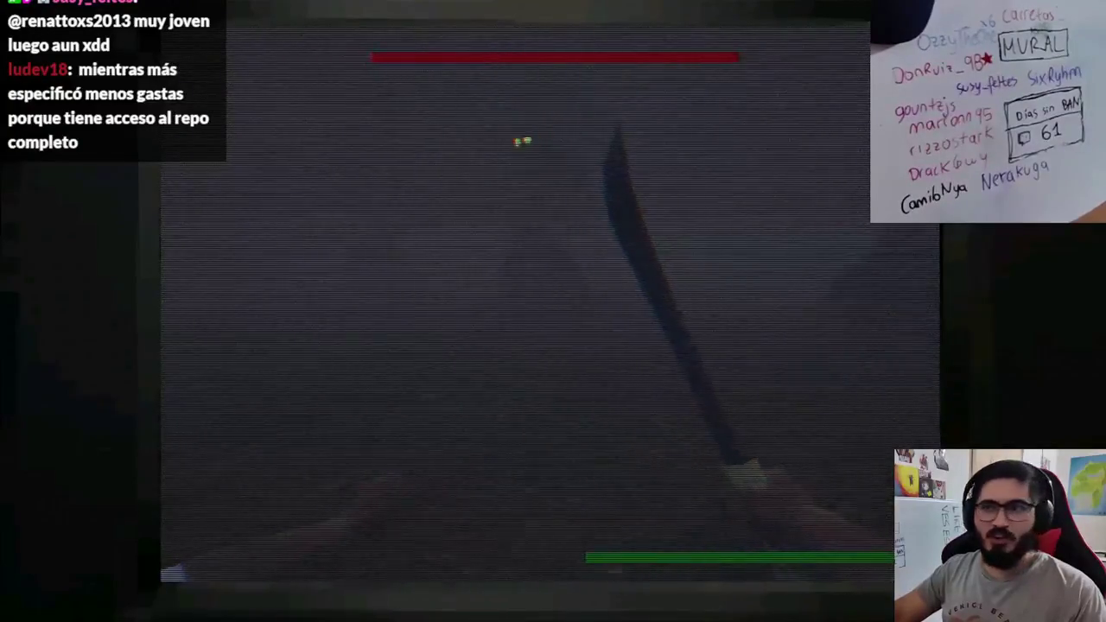
pyautogui.click(553, 311)
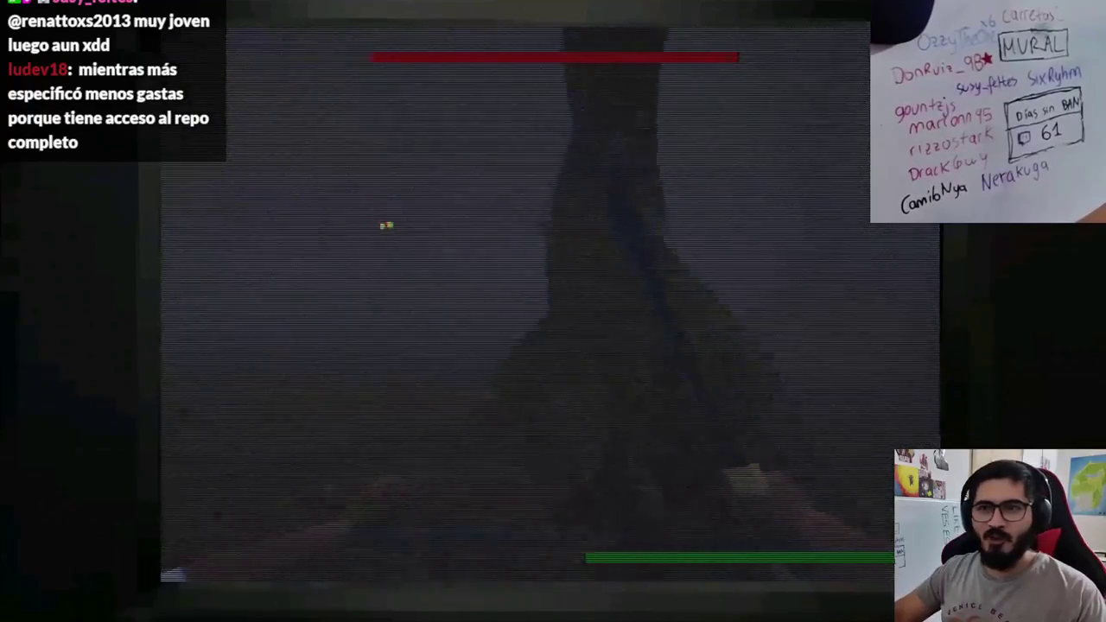
pyautogui.click(386, 225)
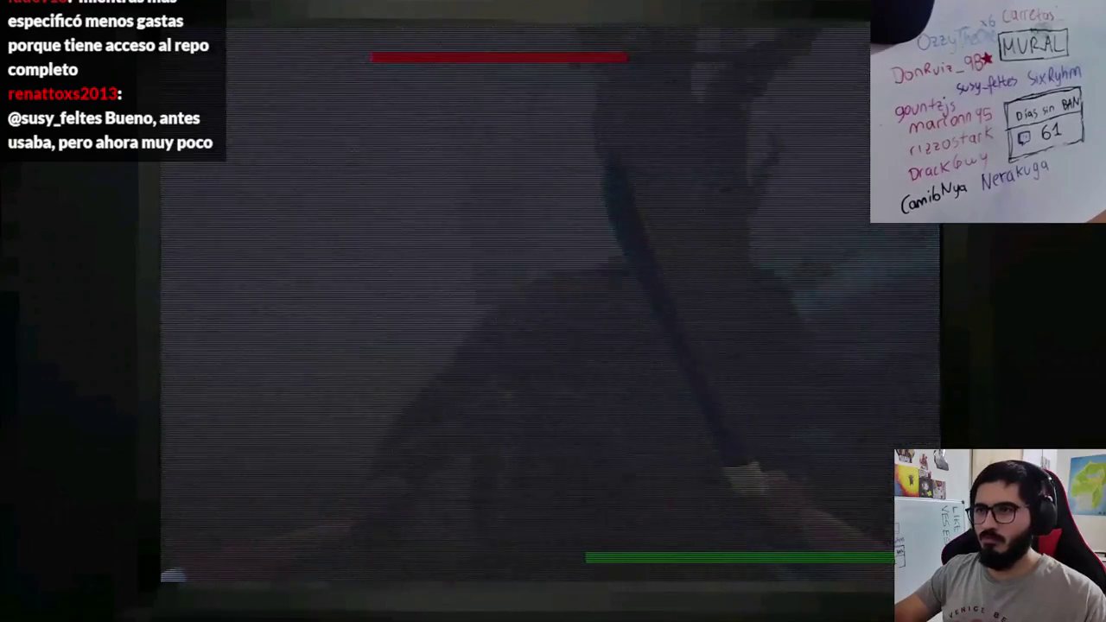
pyautogui.click(550, 302)
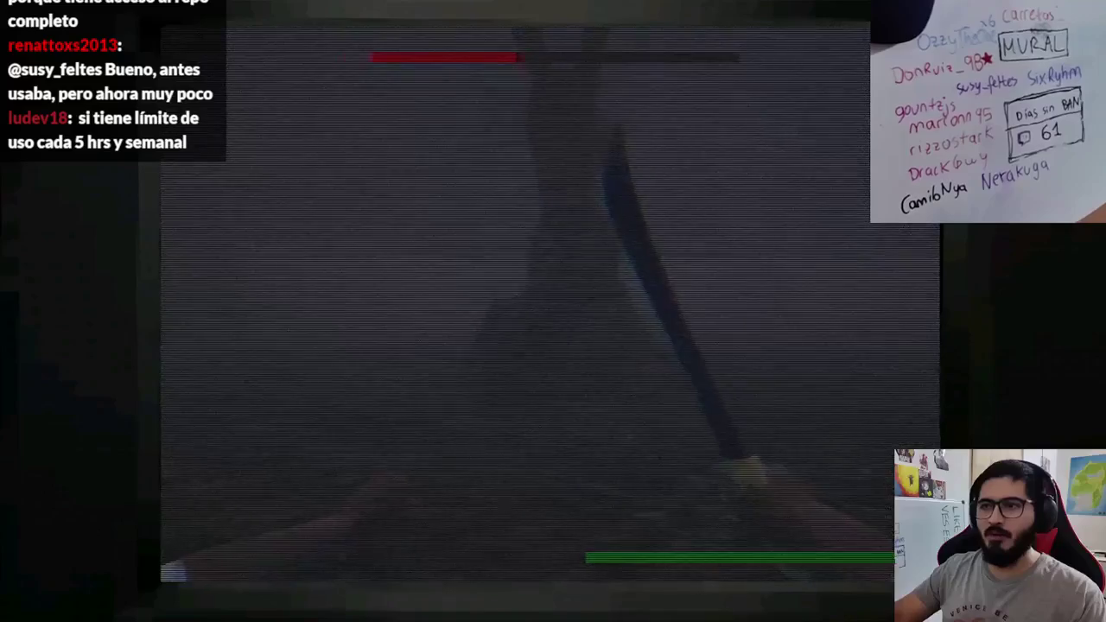
pyautogui.click(549, 302)
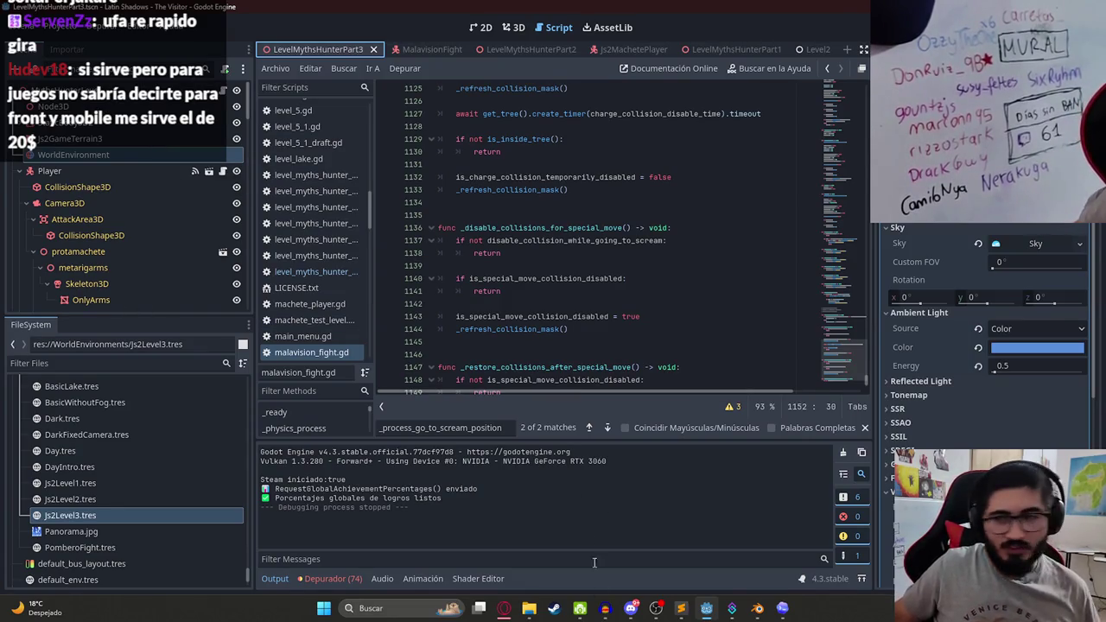
# Check the Codex chat, then open level_myths_hunter_intro.gd in Godot with the script list widened
pyautogui.click(783, 609)
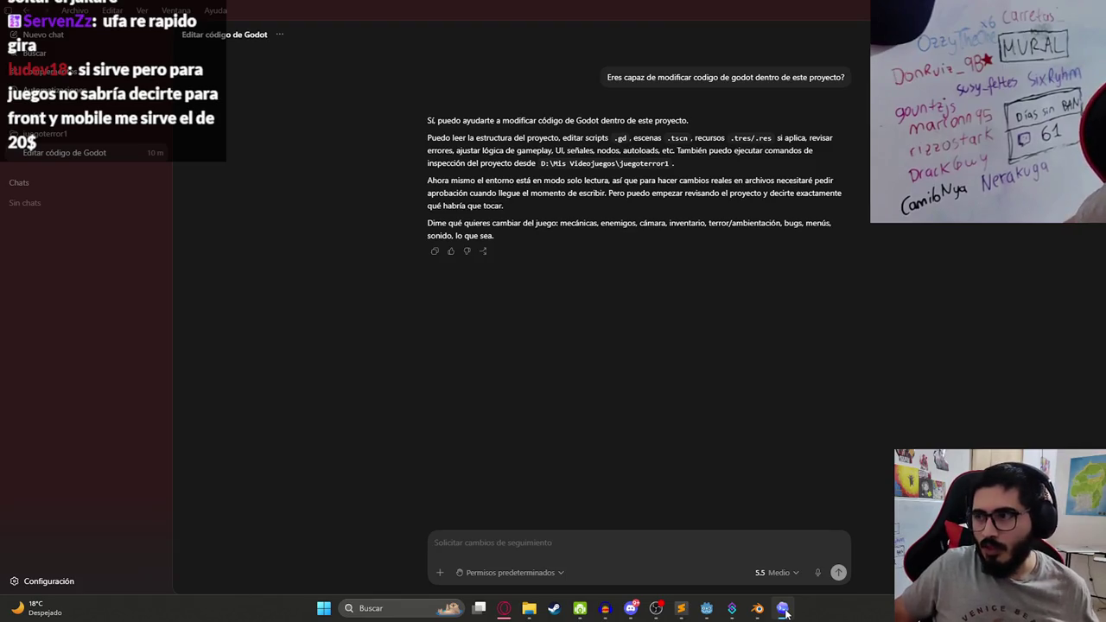
pyautogui.click(706, 611)
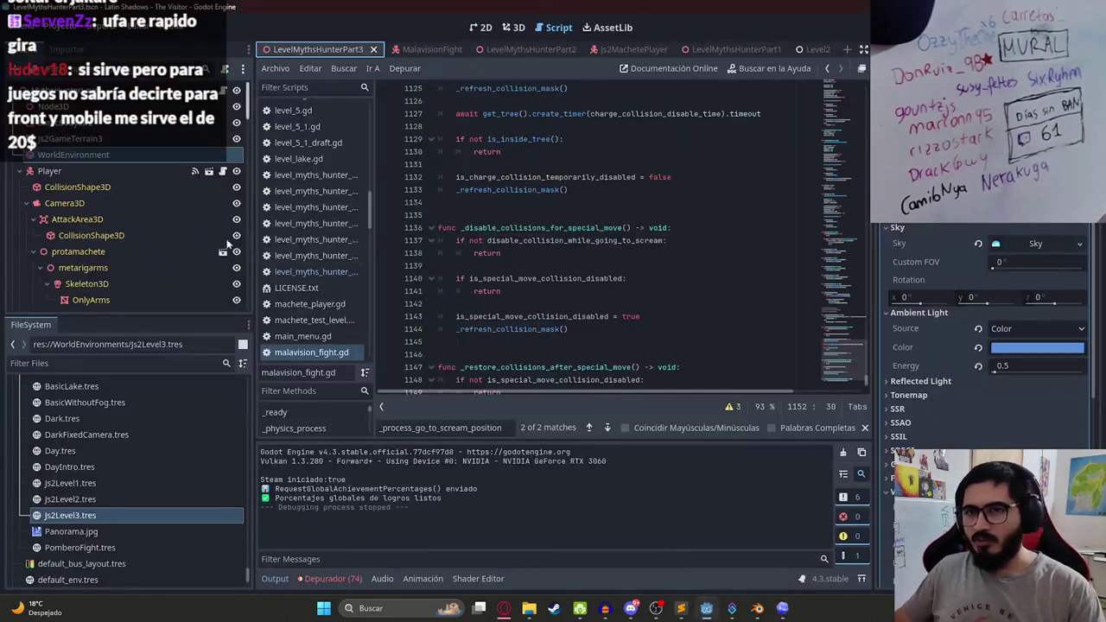
pyautogui.moveTo(307, 211); pyautogui.dragTo(603, 251)
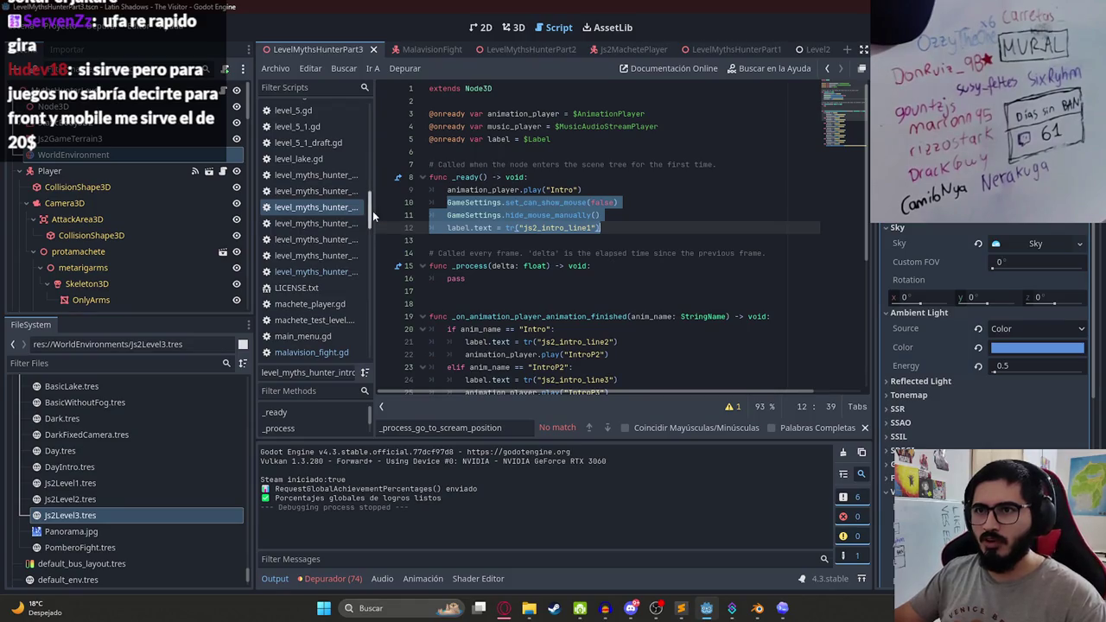
pyautogui.moveTo(372, 210)
pyautogui.mouseDown()
pyautogui.moveTo(412, 211)
pyautogui.moveTo(403, 210)
pyautogui.mouseUp()
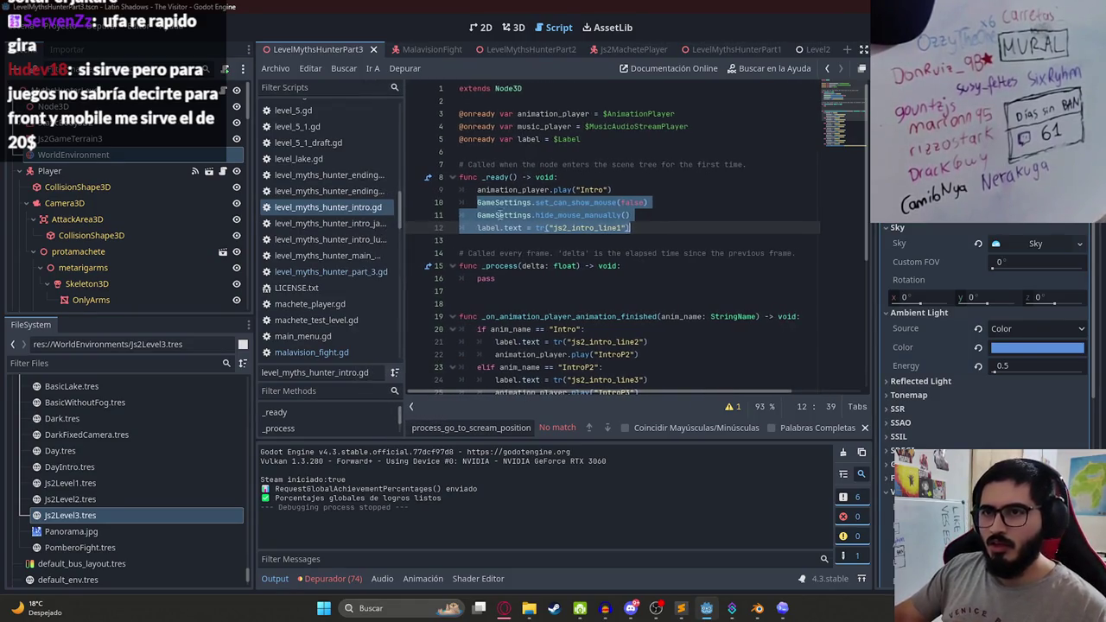
pyautogui.click(582, 215)
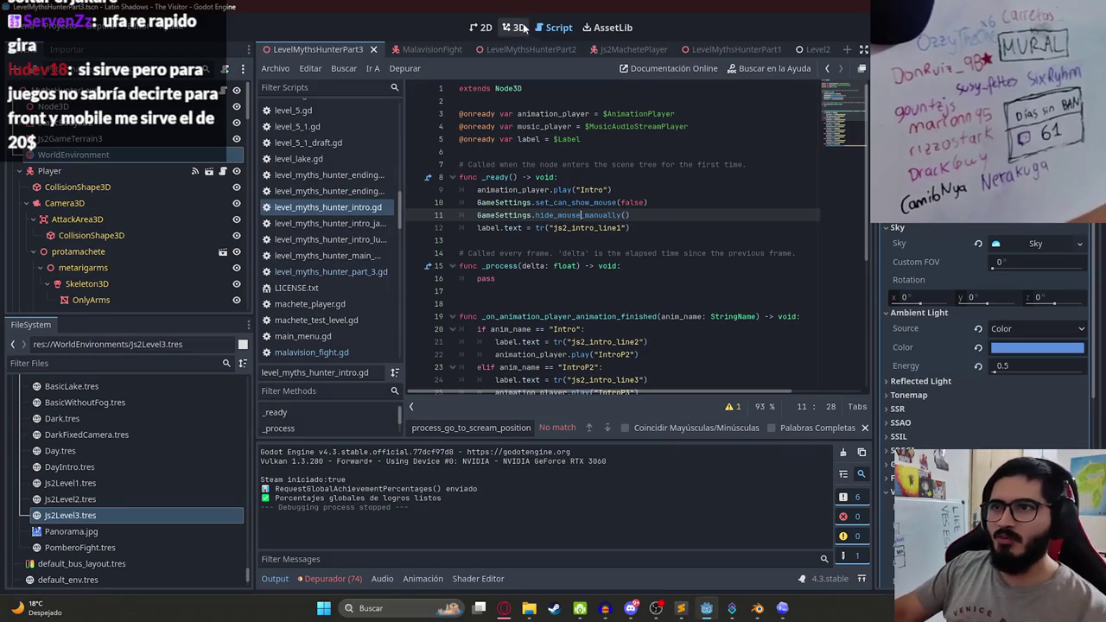
# Look over the level in 3D, then switch to the MalavisionFight scene and reopen malavision_fight.gd
pyautogui.click(516, 28)
pyautogui.moveTo(628, 322); pyautogui.dragTo(418, 402)
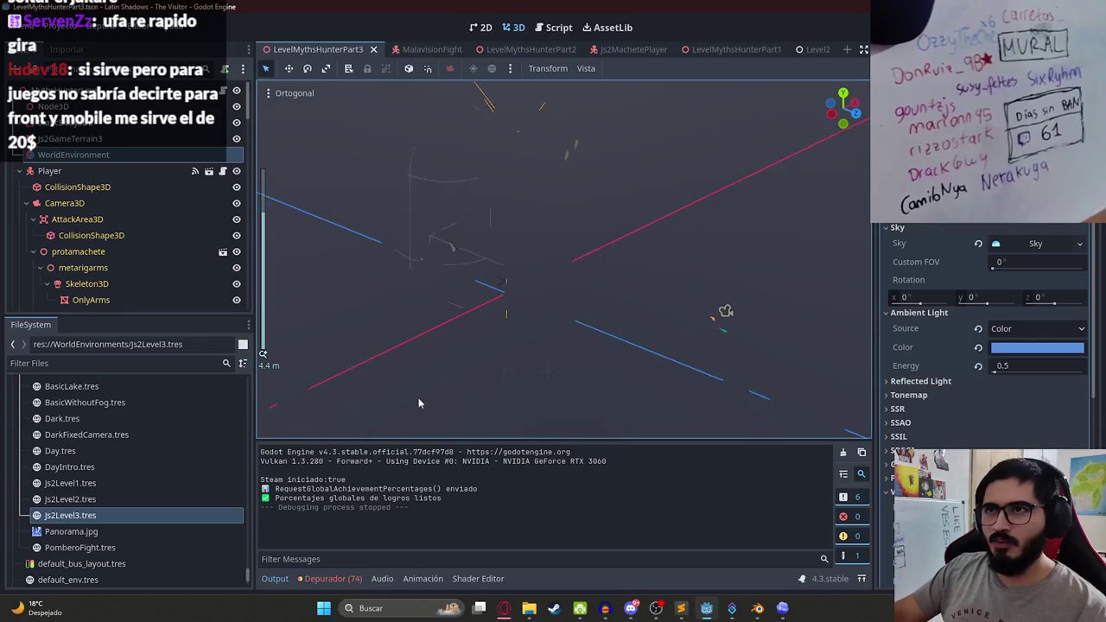
pyautogui.click(415, 50)
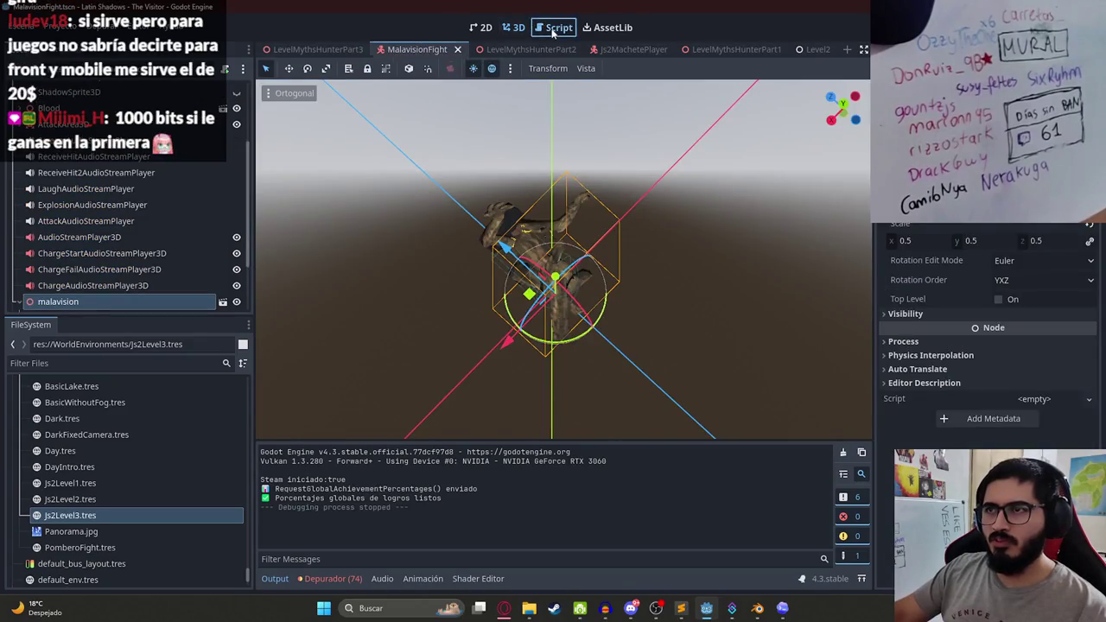
pyautogui.click(552, 28)
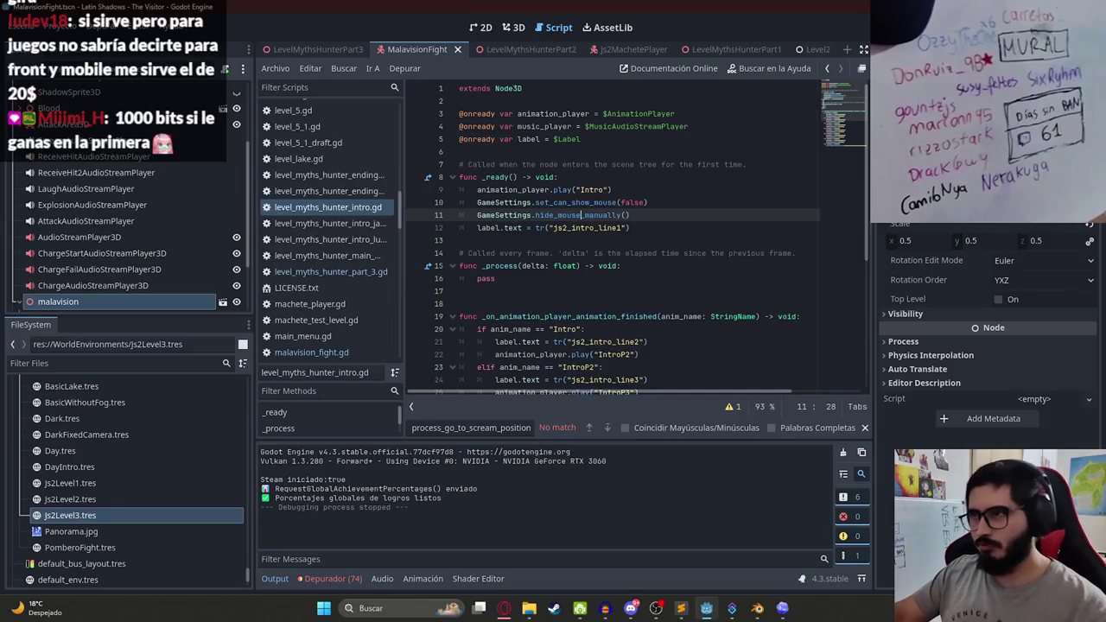
pyautogui.scroll(-5, 850, 148)
pyautogui.scroll(5, 850, 148)
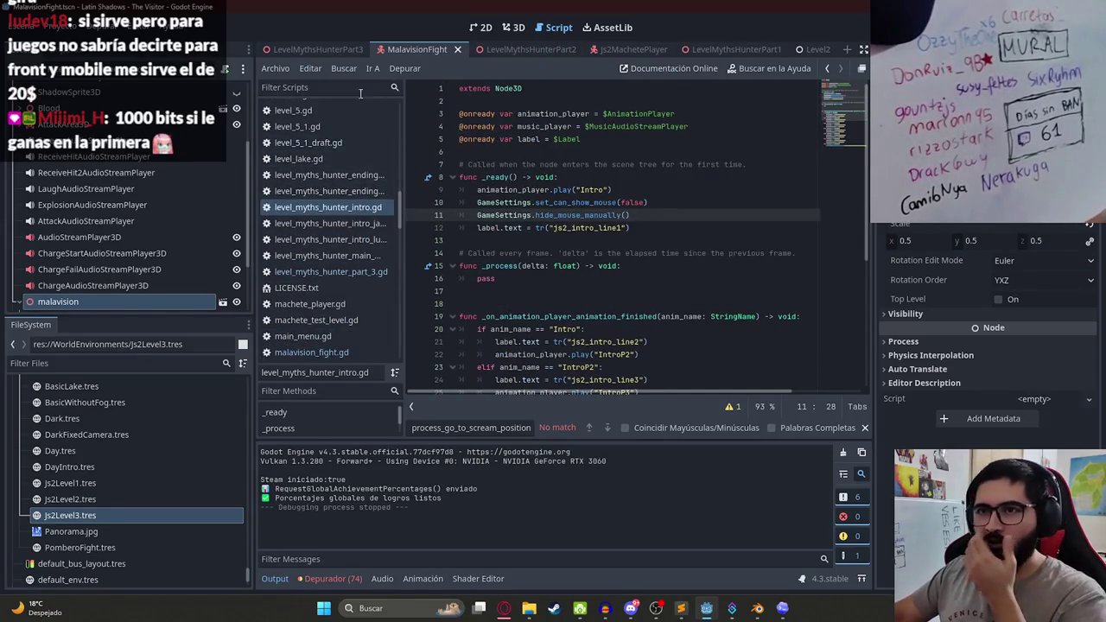
pyautogui.scroll(5, 201, 89)
pyautogui.click(223, 91)
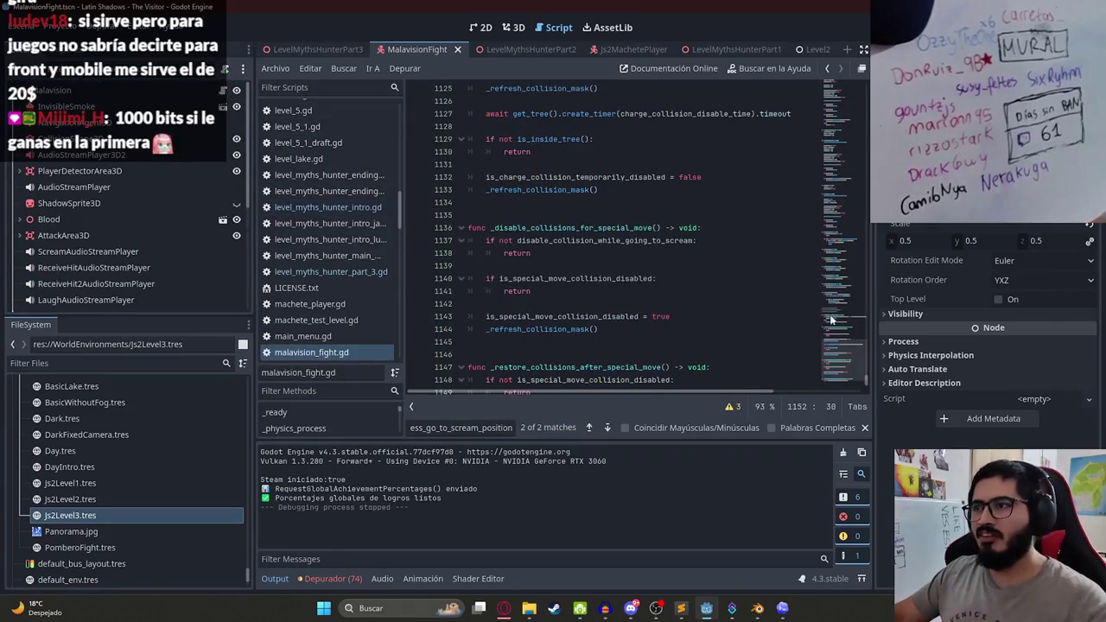